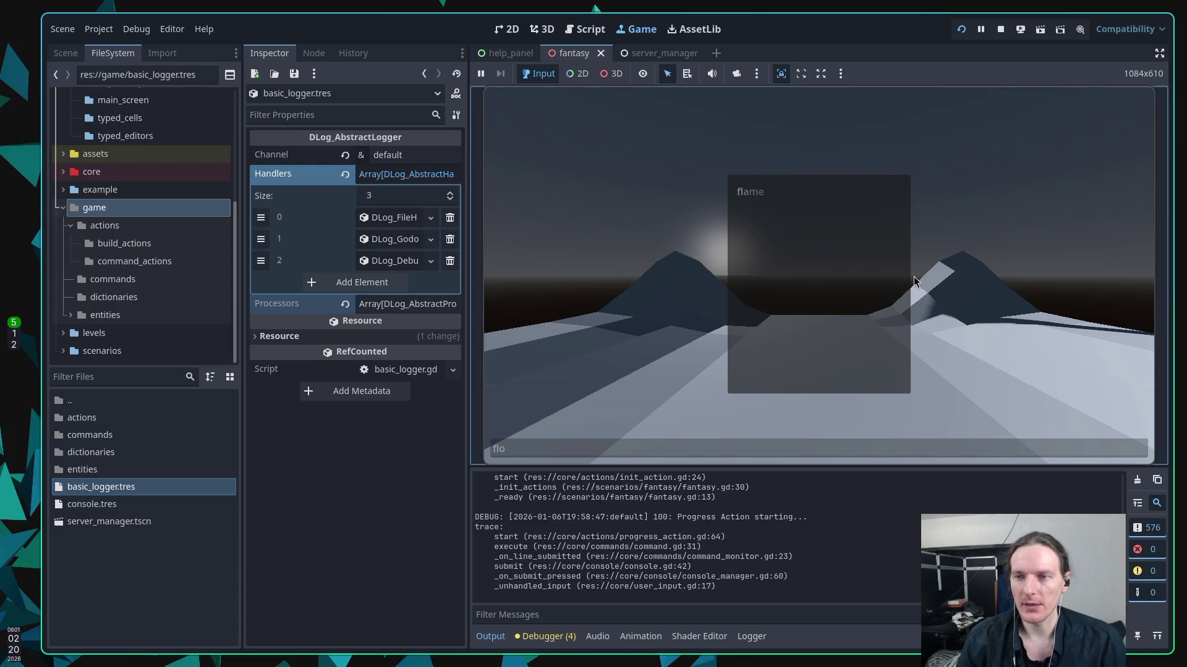
- Type 'am' in the running game so the console reads 'flam' toward 'flame'
type("am")
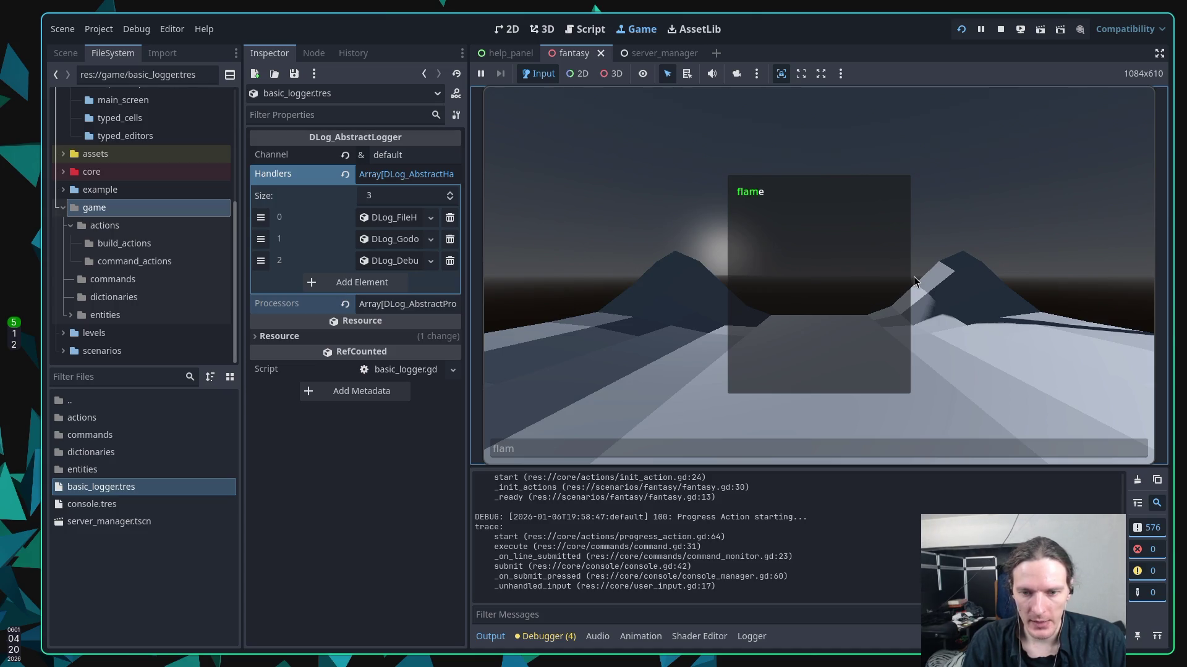
- Switch to the empty desktop workspace 6
key("super+6")
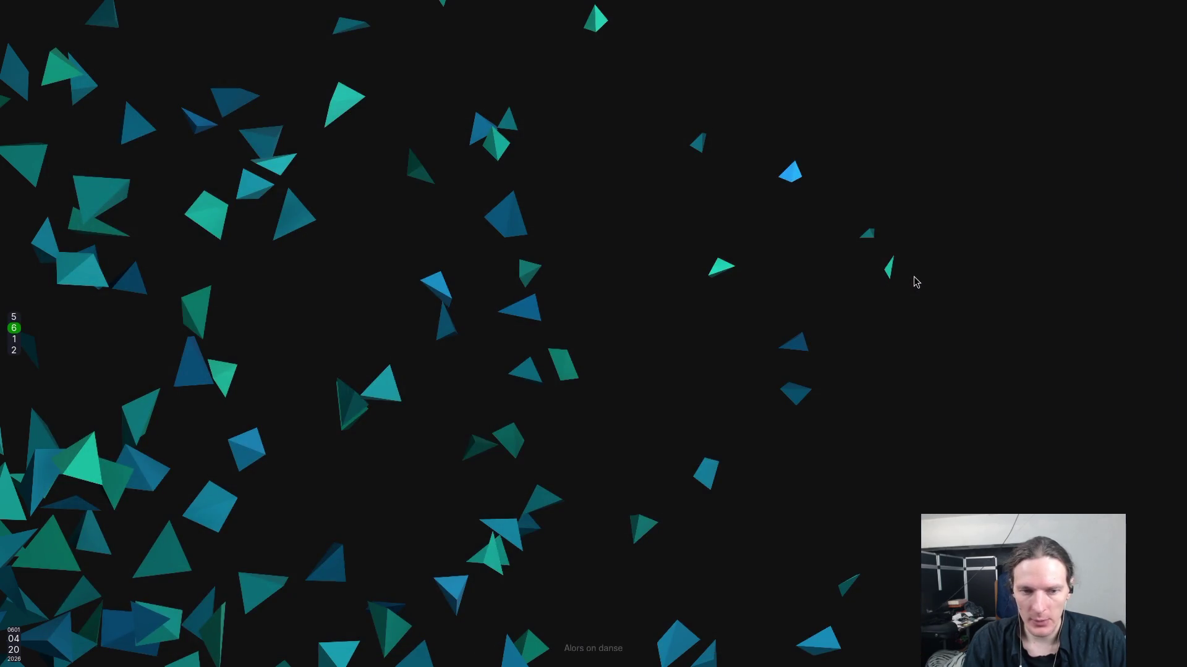
- Launch Obsidian from the app launcher
key("super+d")
type("ob")
key("Return")
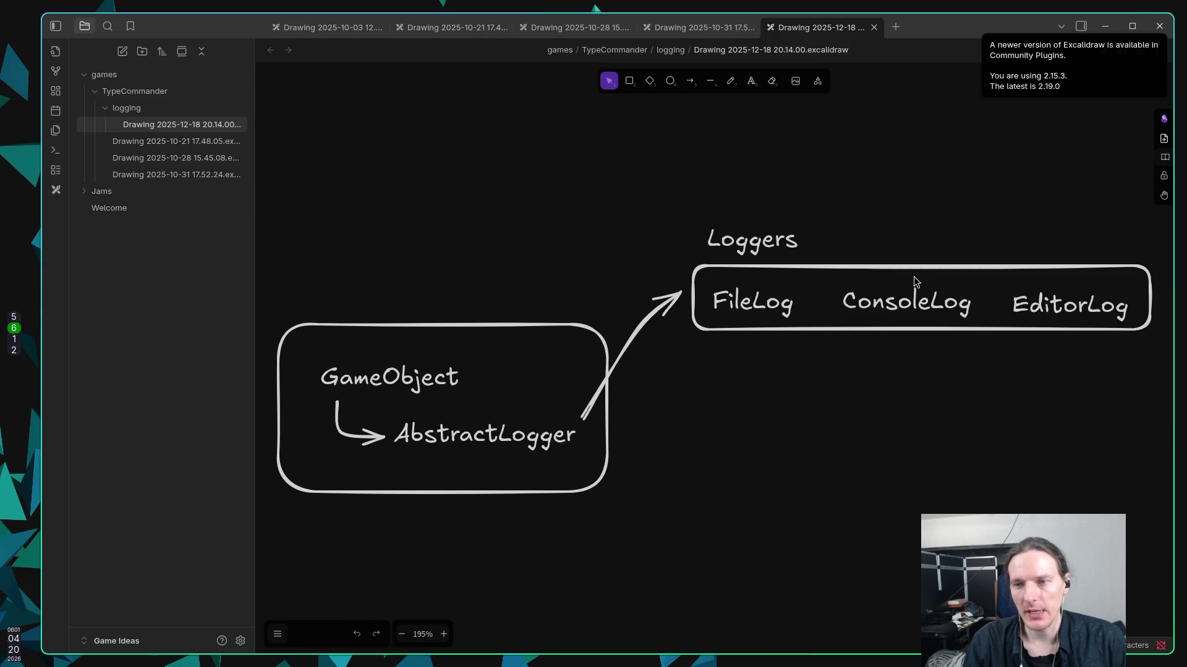
- Create a new Excalidraw drawing inside the TypeCommander folder
scroll(845, 406, "down", 2)
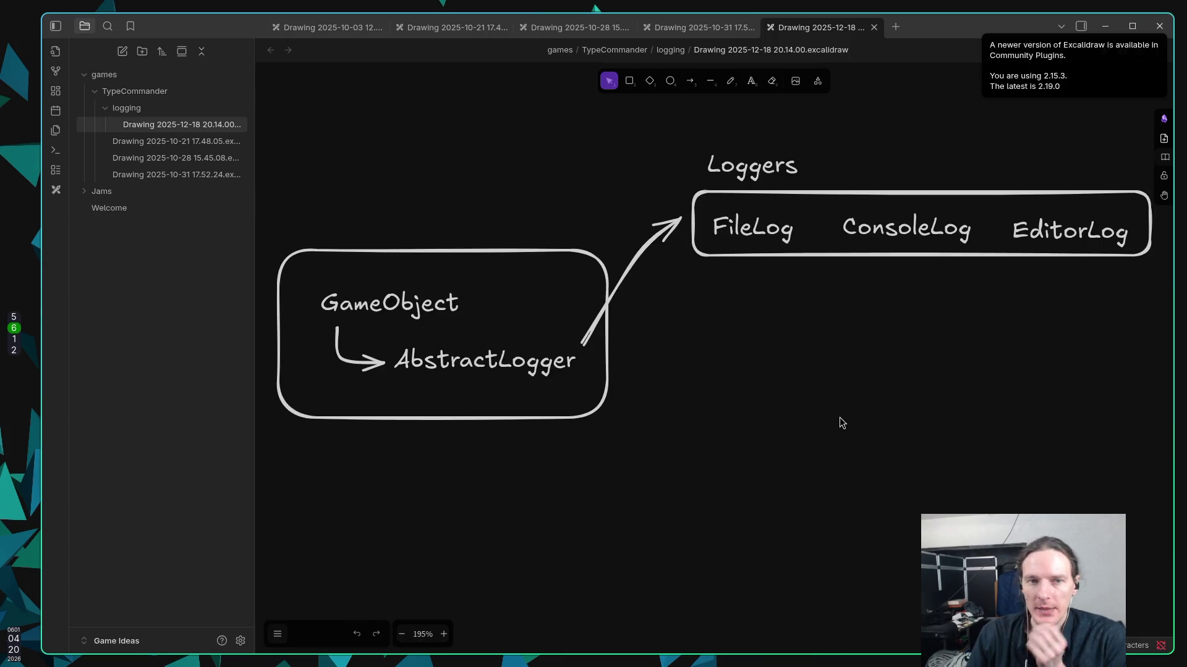
scroll(844, 419, "up", 2)
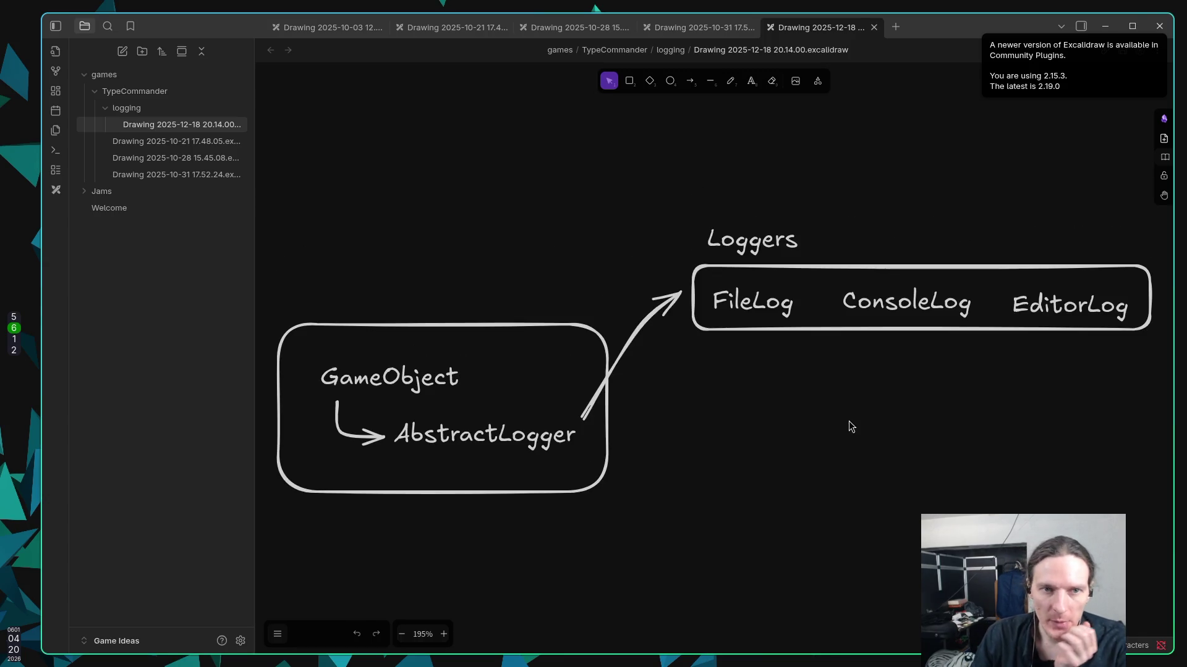
right_click(129, 91)
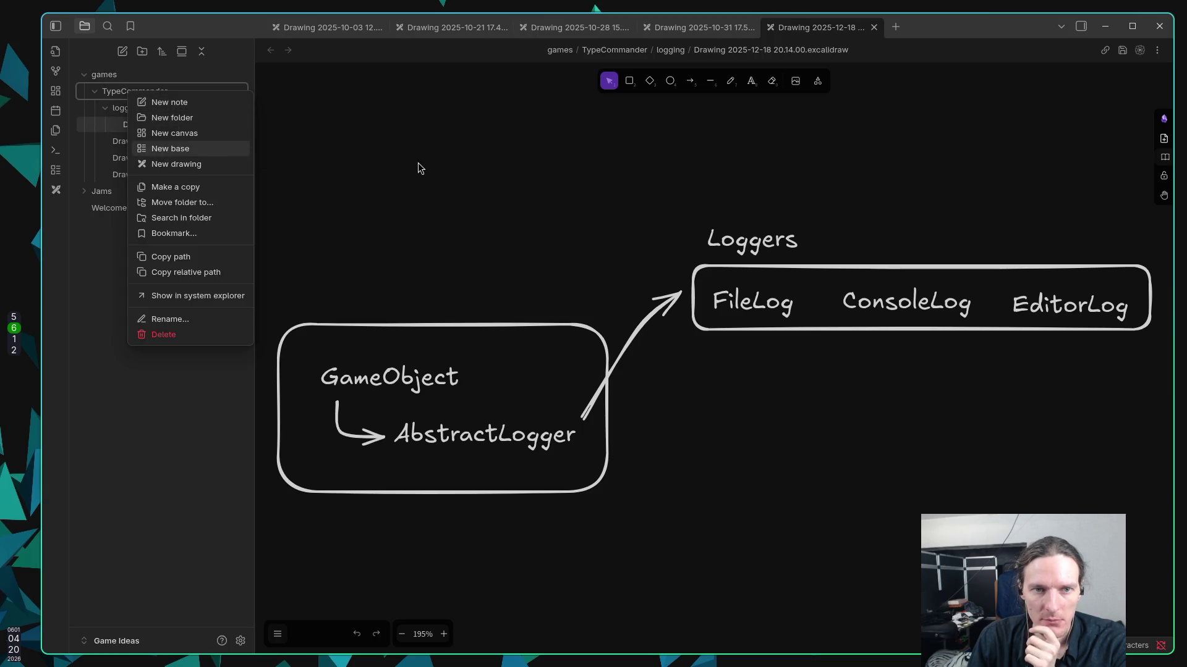
left_click(176, 163)
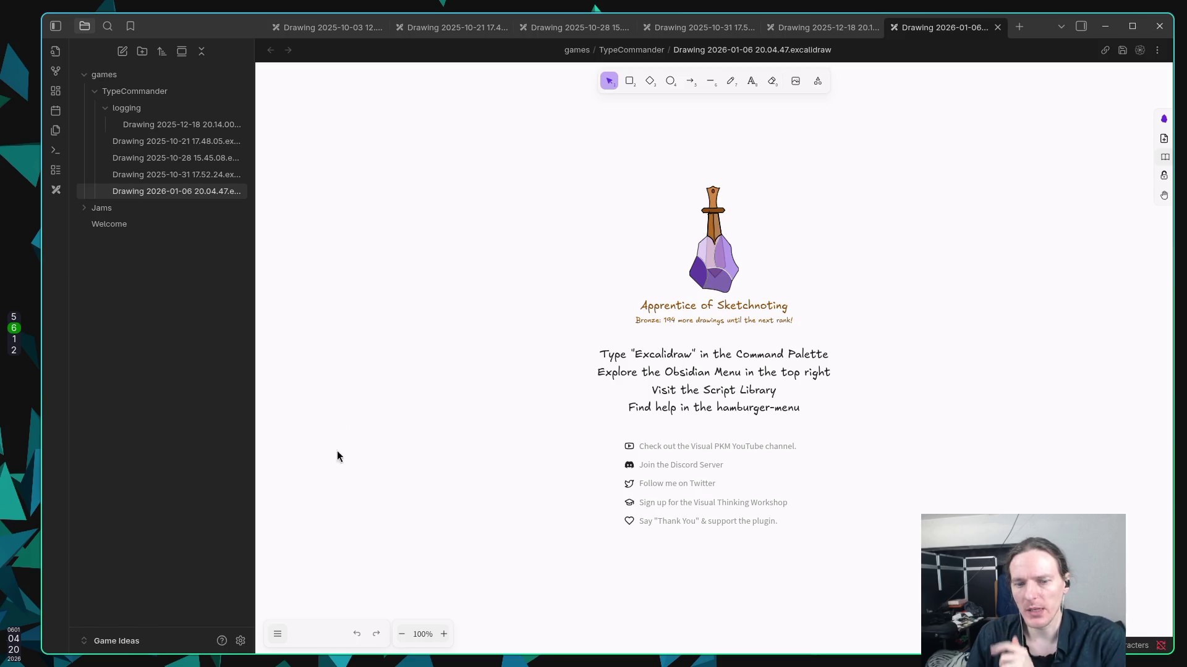
- Switch the new drawing's canvas to dark mode
left_click(277, 634)
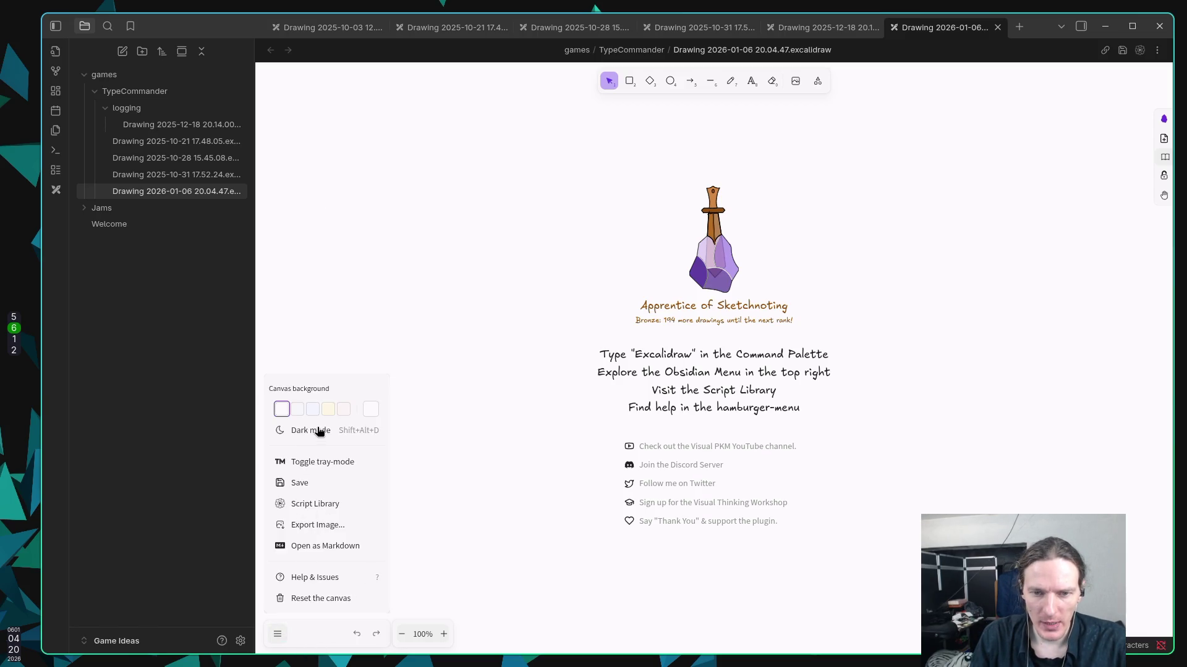
left_click(319, 431)
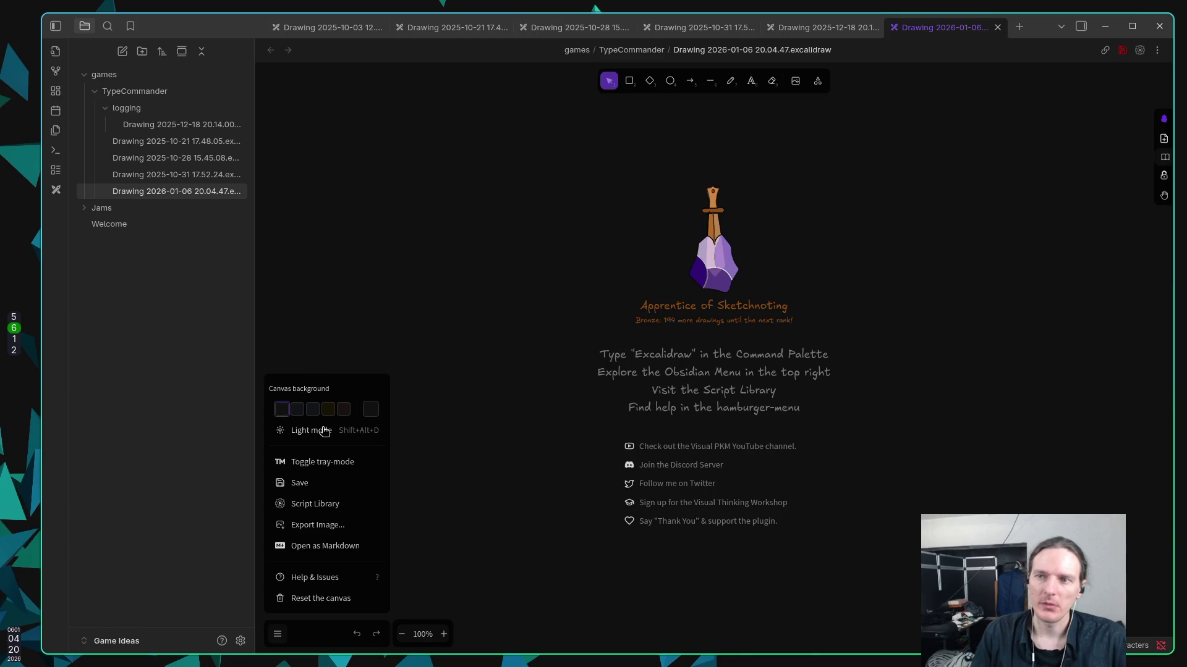
left_click(395, 356)
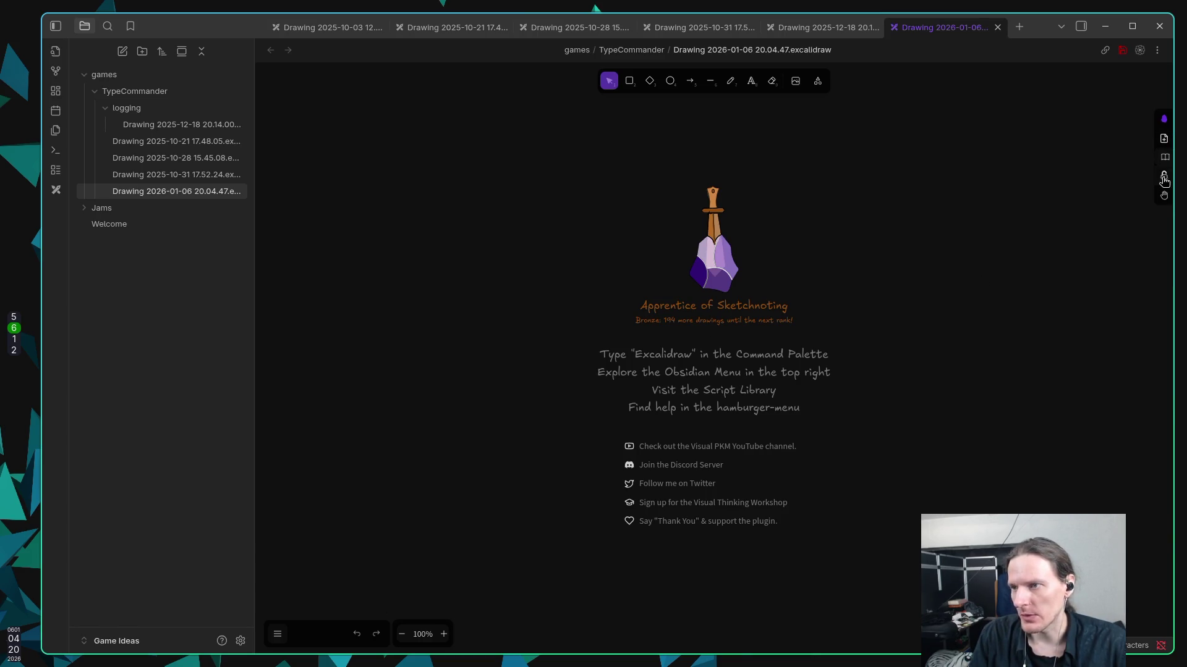
- Open the Excalidraw plugin's page in Obsidian settings and scroll through its sections
left_click(241, 641)
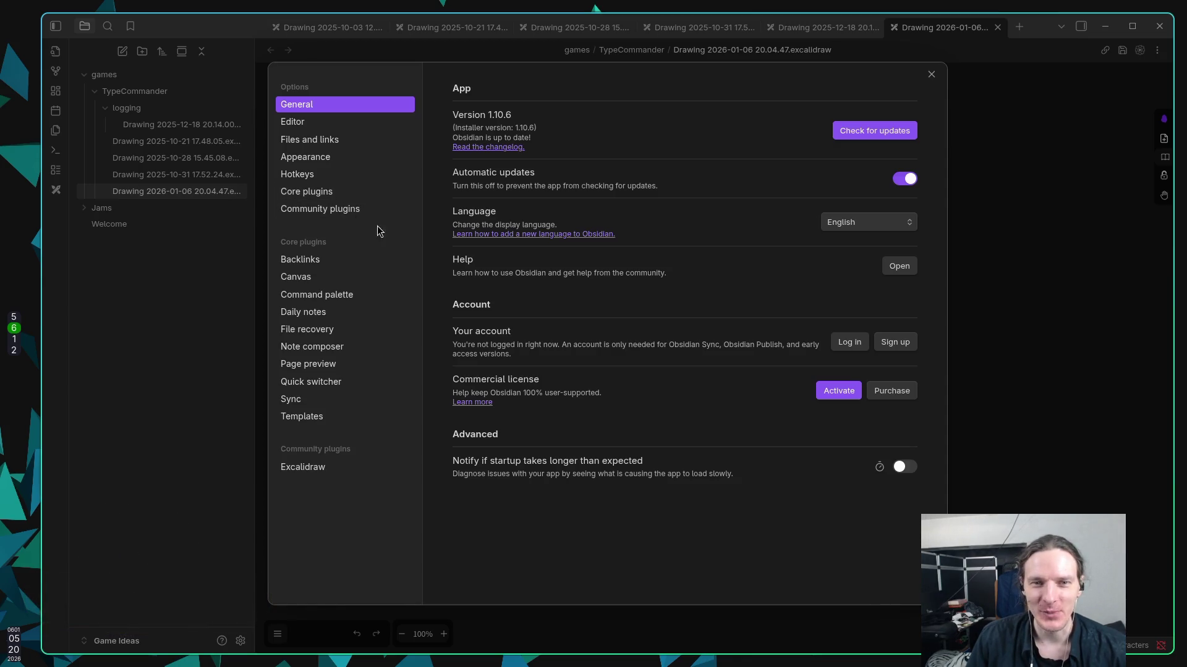
left_click(340, 471)
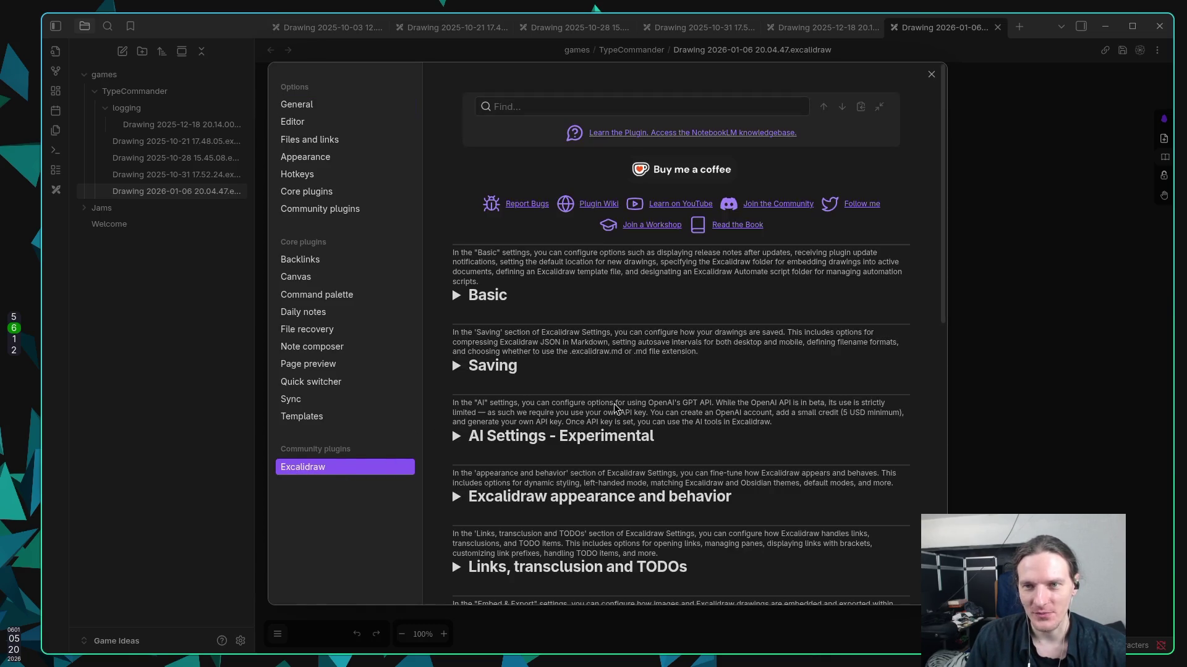
scroll(635, 409, "down", 5)
scroll(635, 409, "down", 5)
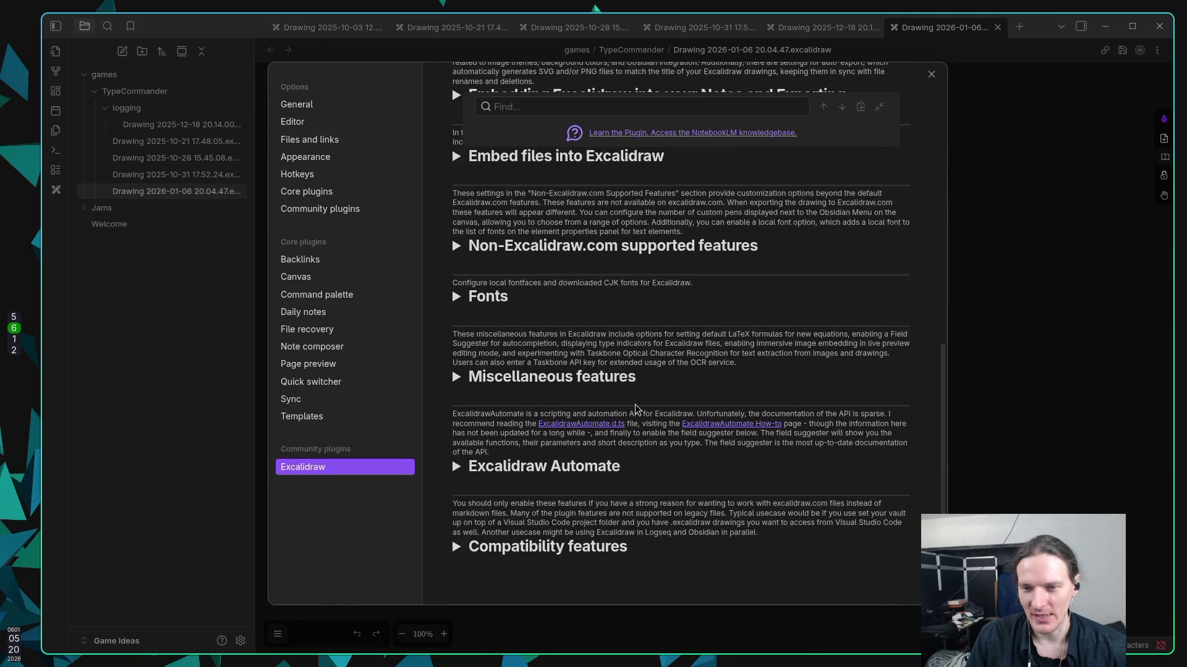
scroll(635, 409, "up", 11)
scroll(635, 409, "down", 11)
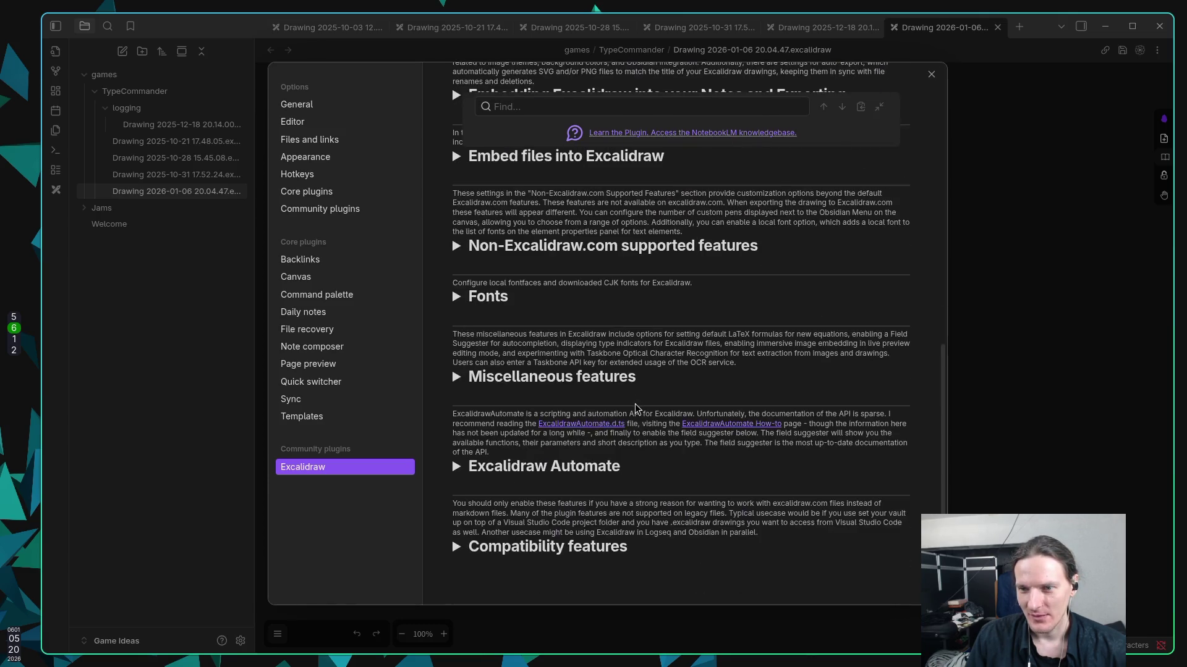
scroll(636, 410, "up", 10)
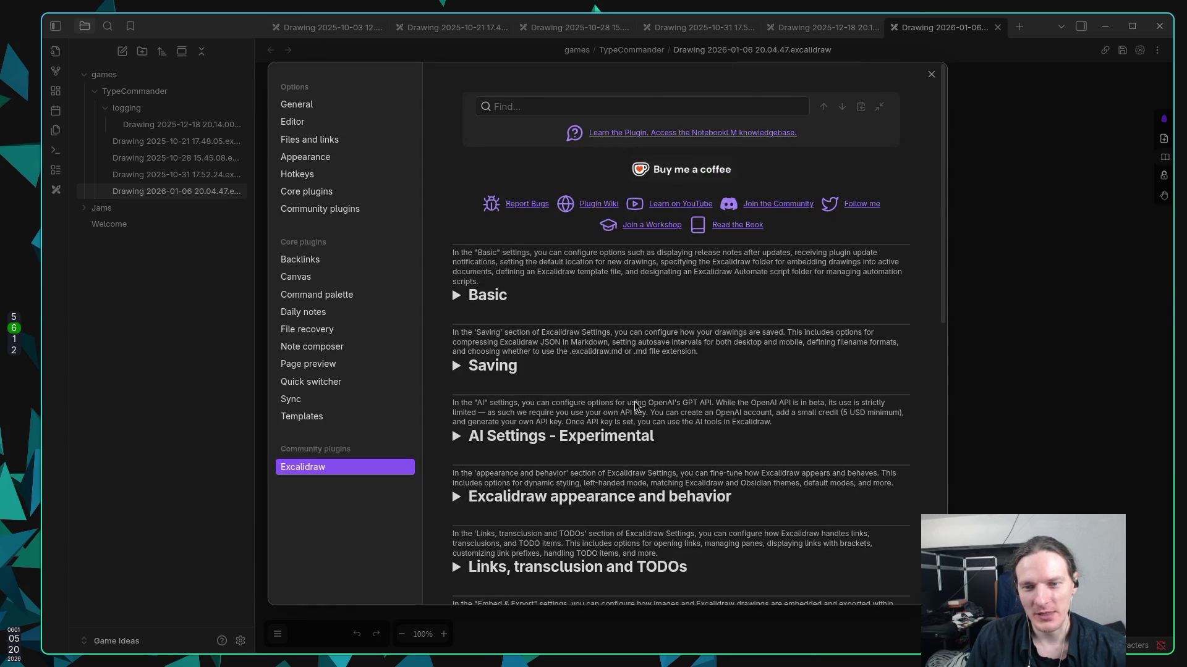
scroll(616, 414, "down", 10)
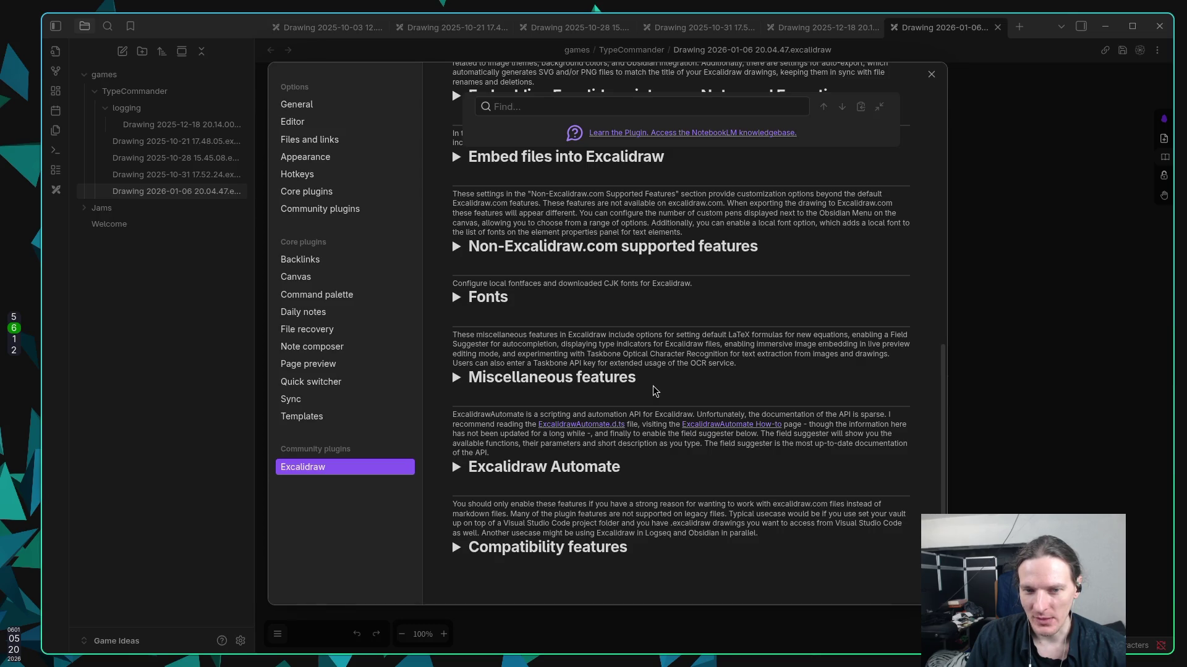
scroll(655, 390, "up", 10)
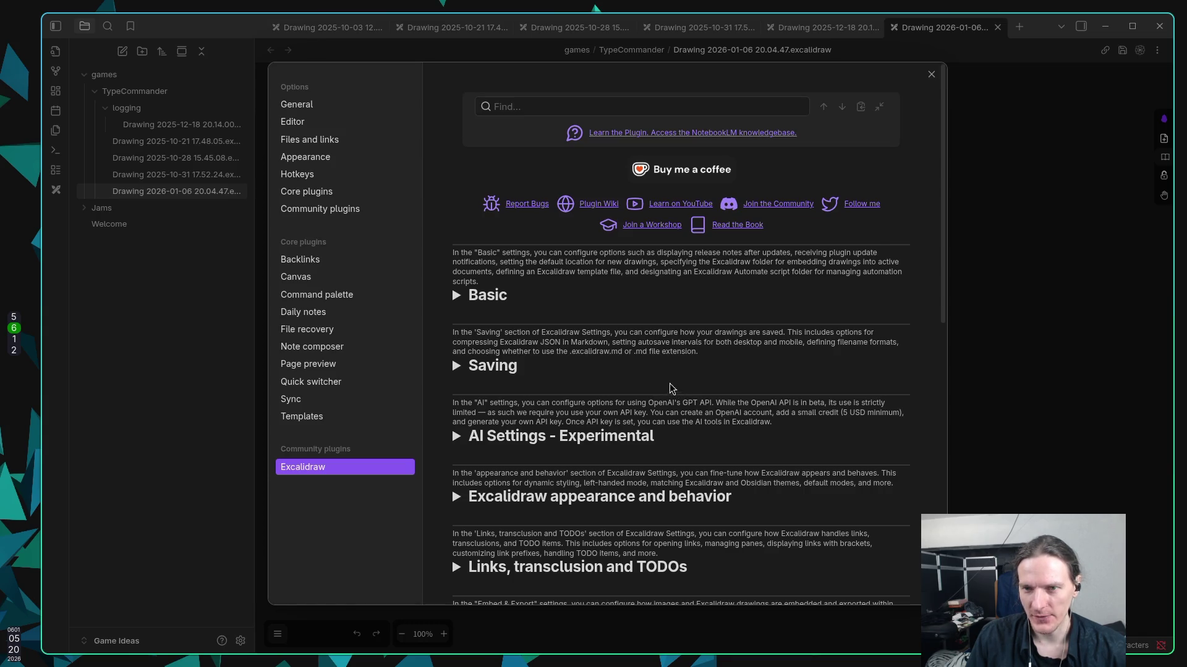
- Expand and browse the Basic section, collapse it, then focus the settings search field
left_click(457, 295)
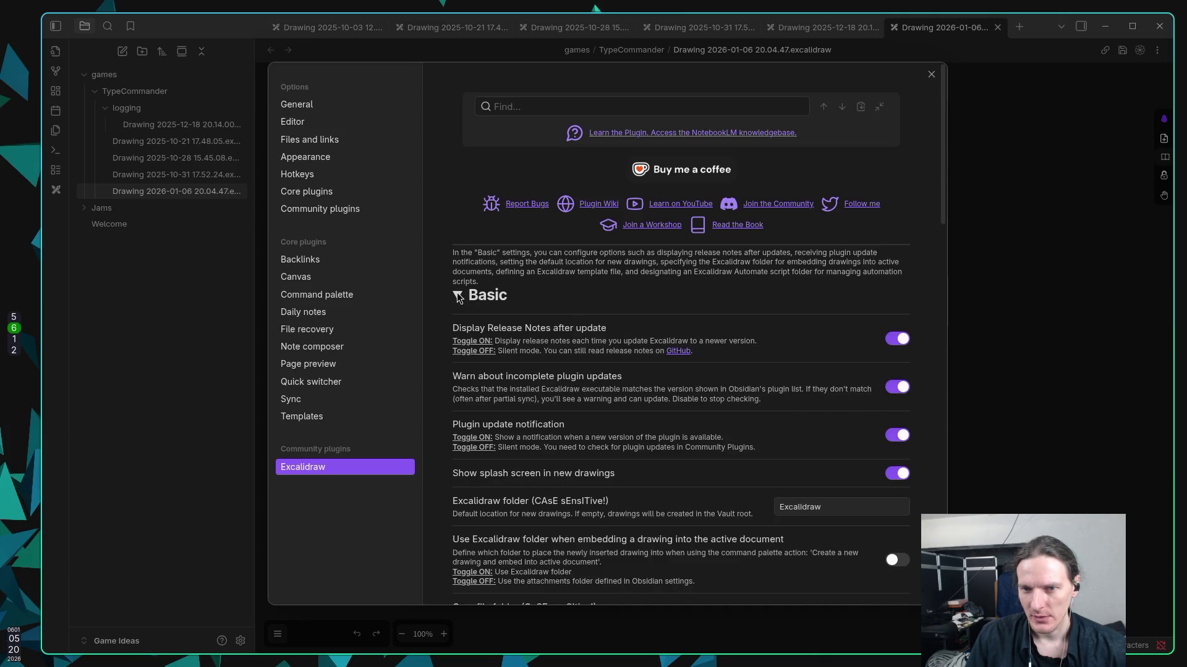
scroll(586, 303, "down", 4)
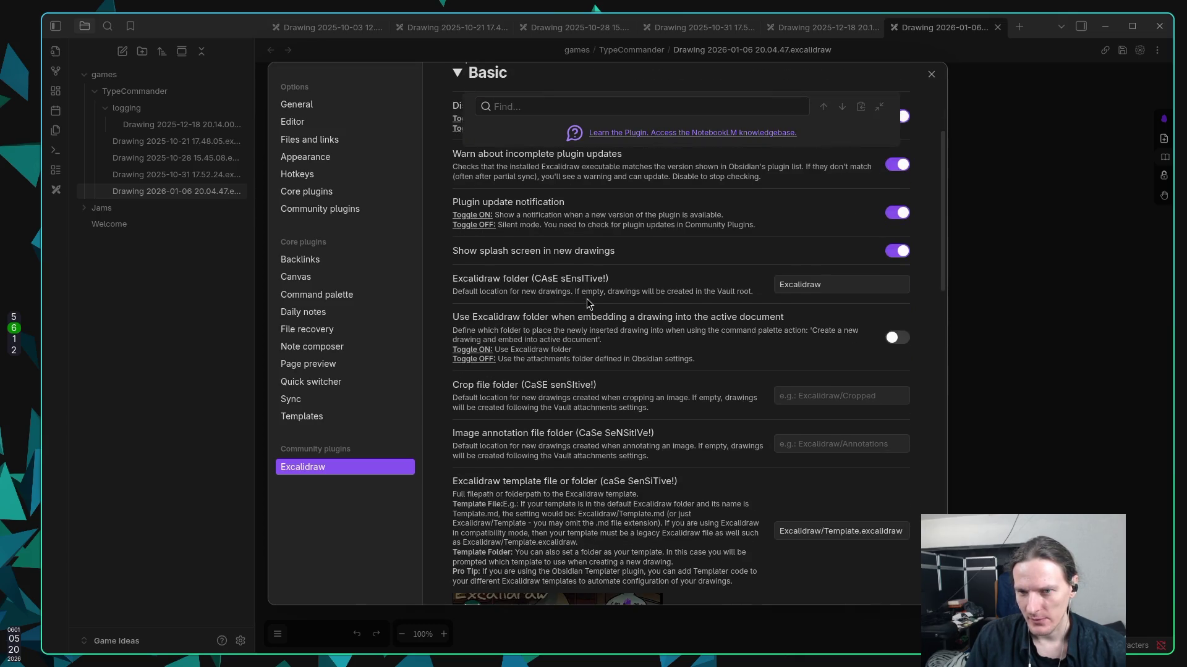
scroll(587, 303, "down", 4)
scroll(691, 299, "down", 4)
scroll(655, 303, "up", 15)
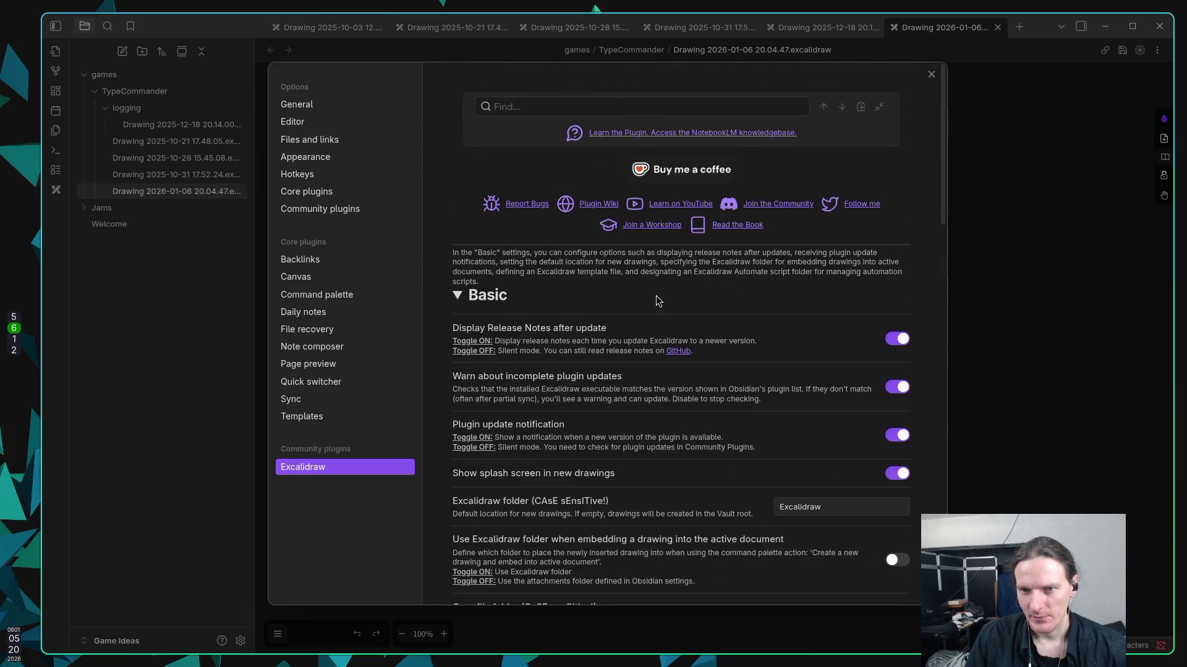
left_click(457, 294)
left_click(525, 109)
type("dar")
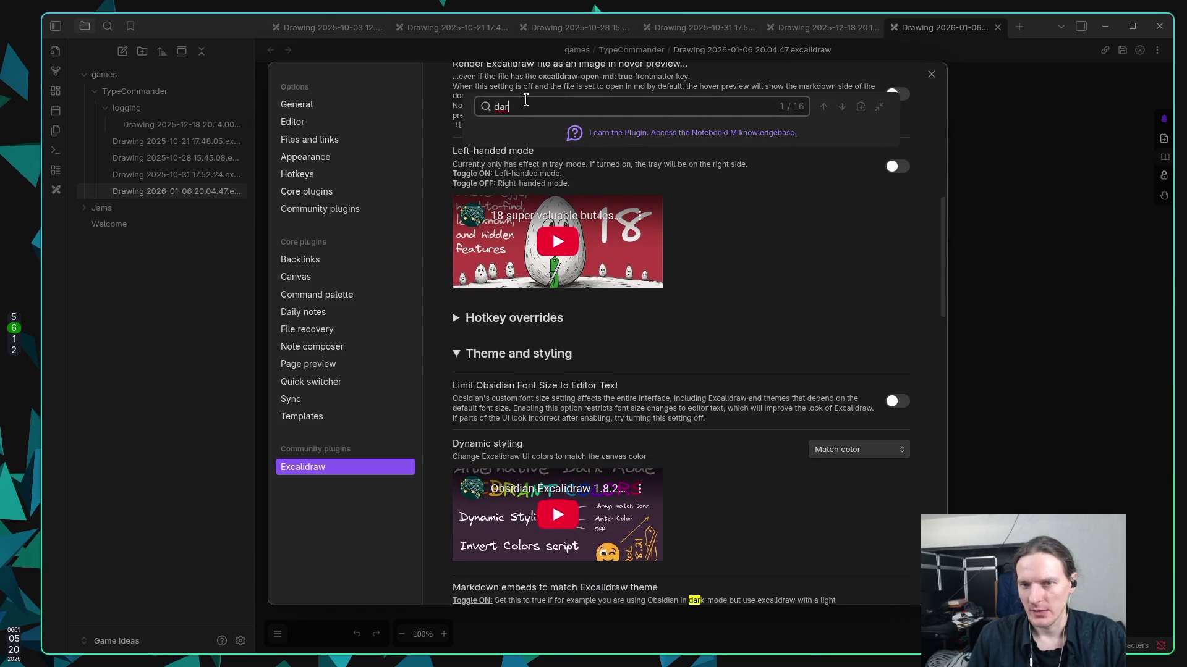
type("k")
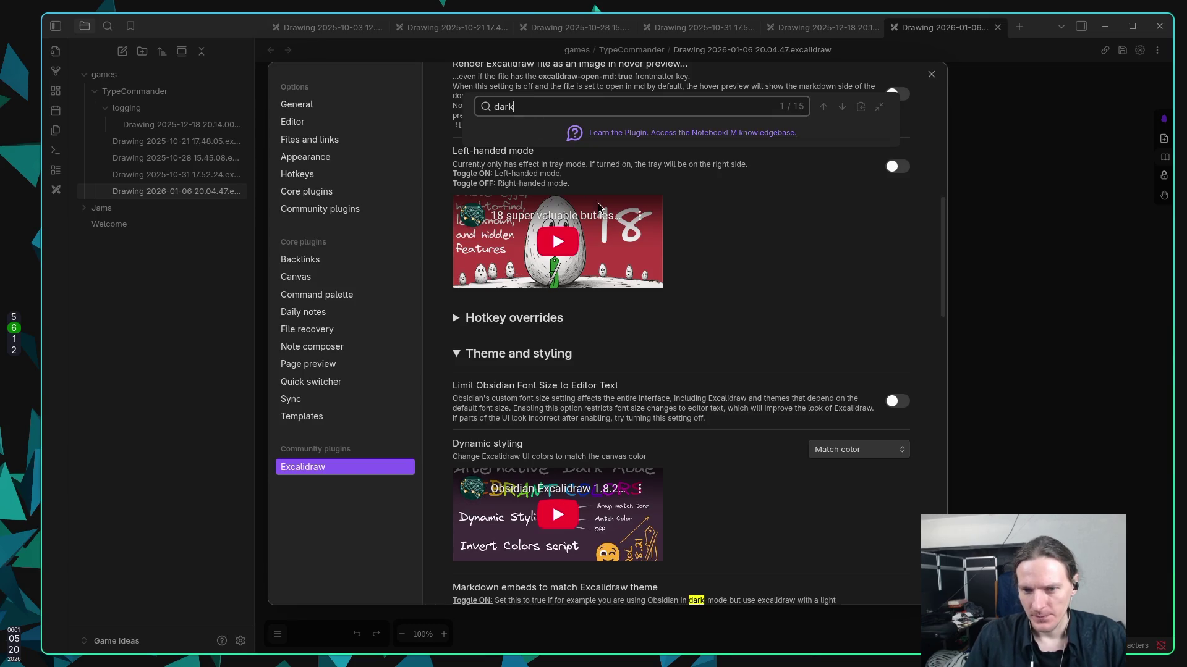
scroll(722, 245, "down", 3)
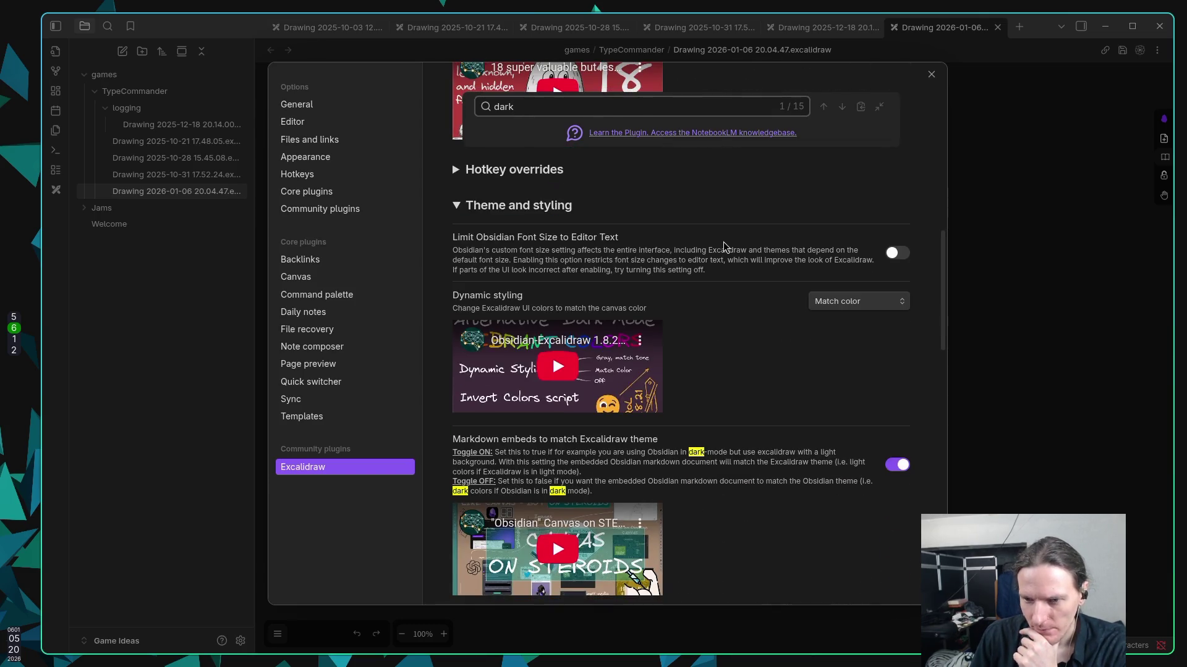
scroll(727, 246, "down", 2)
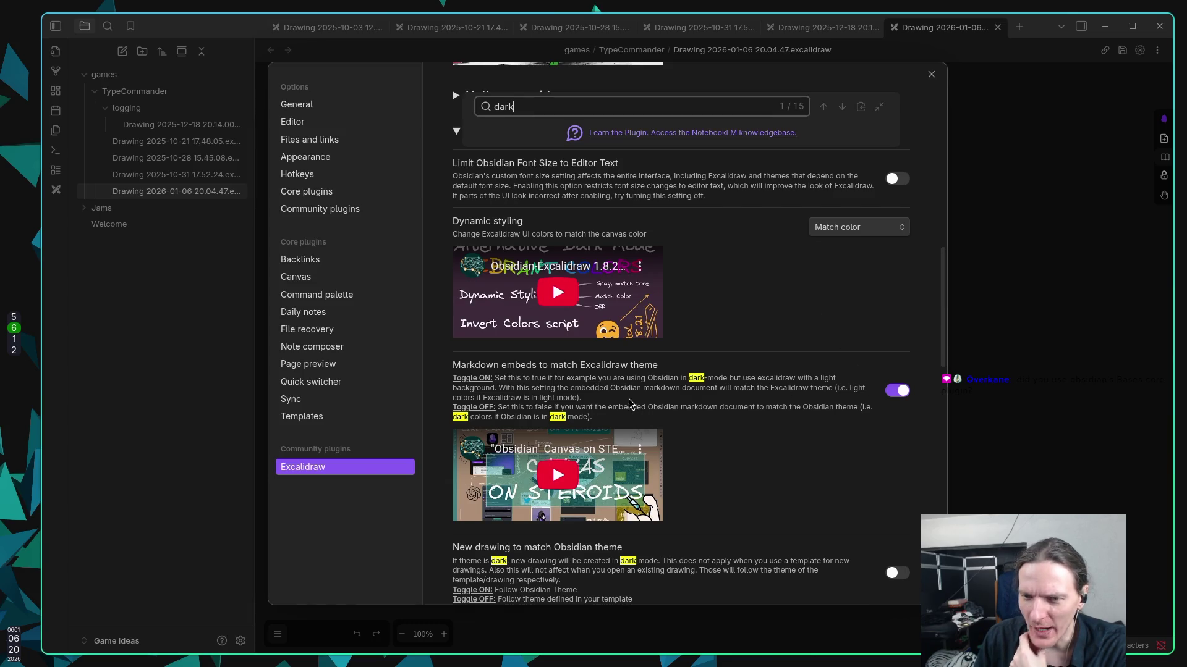
- Enable 'Follow when Obsidian Theme changes', 'Existing drawings to match' and 'New drawing to match Obsidian theme', then close settings
scroll(696, 388, "down", 1)
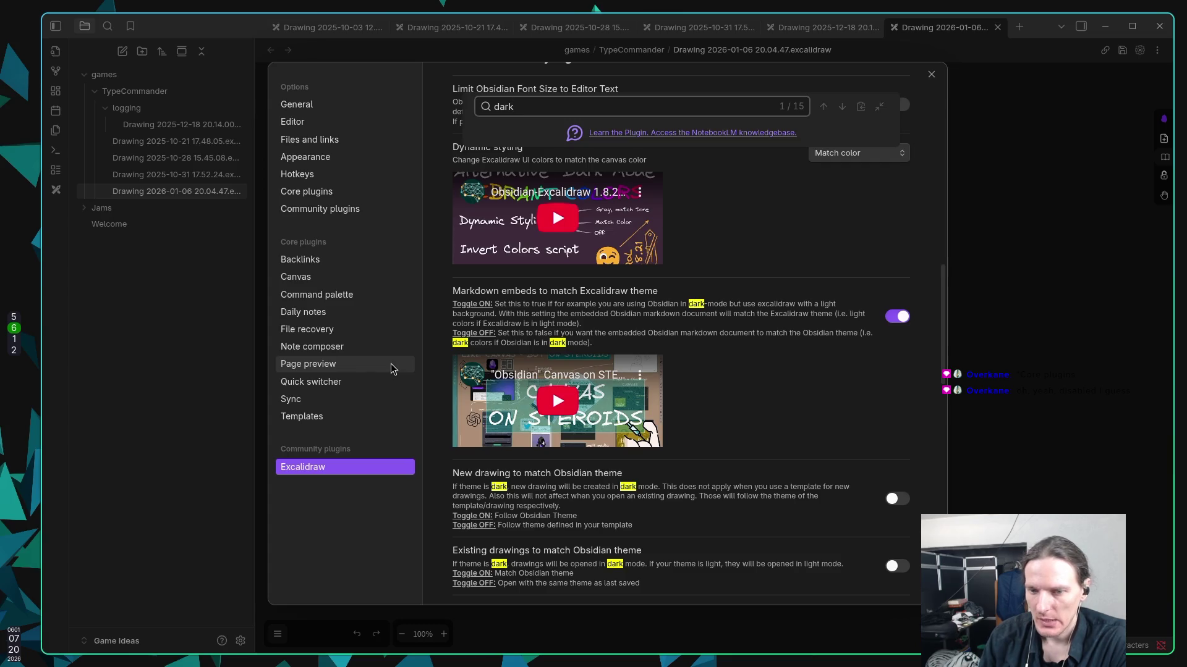
scroll(713, 405, "down", 2)
scroll(744, 403, "up", 1)
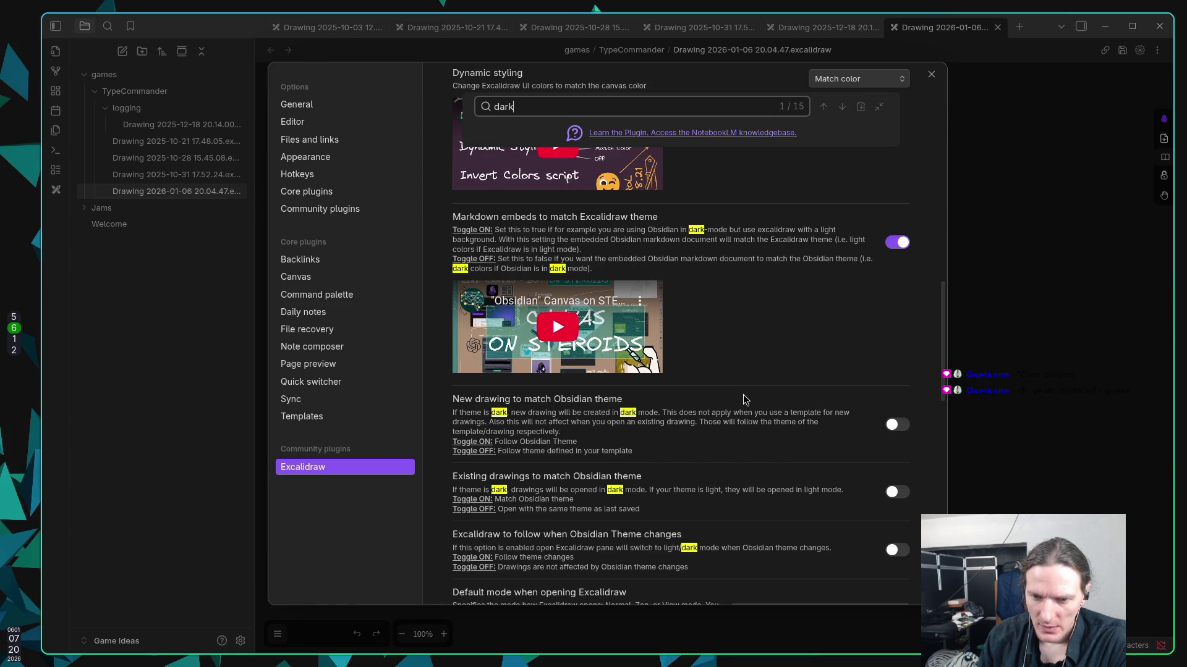
scroll(744, 400, "down", 1)
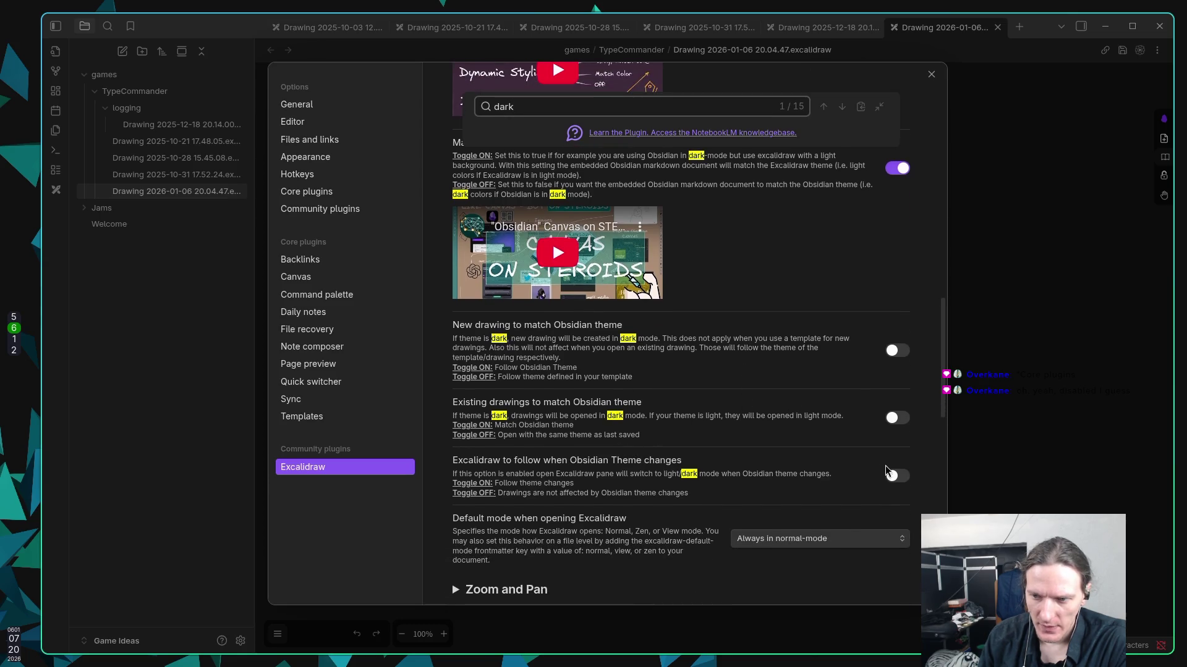
left_click(905, 478)
left_click(904, 425)
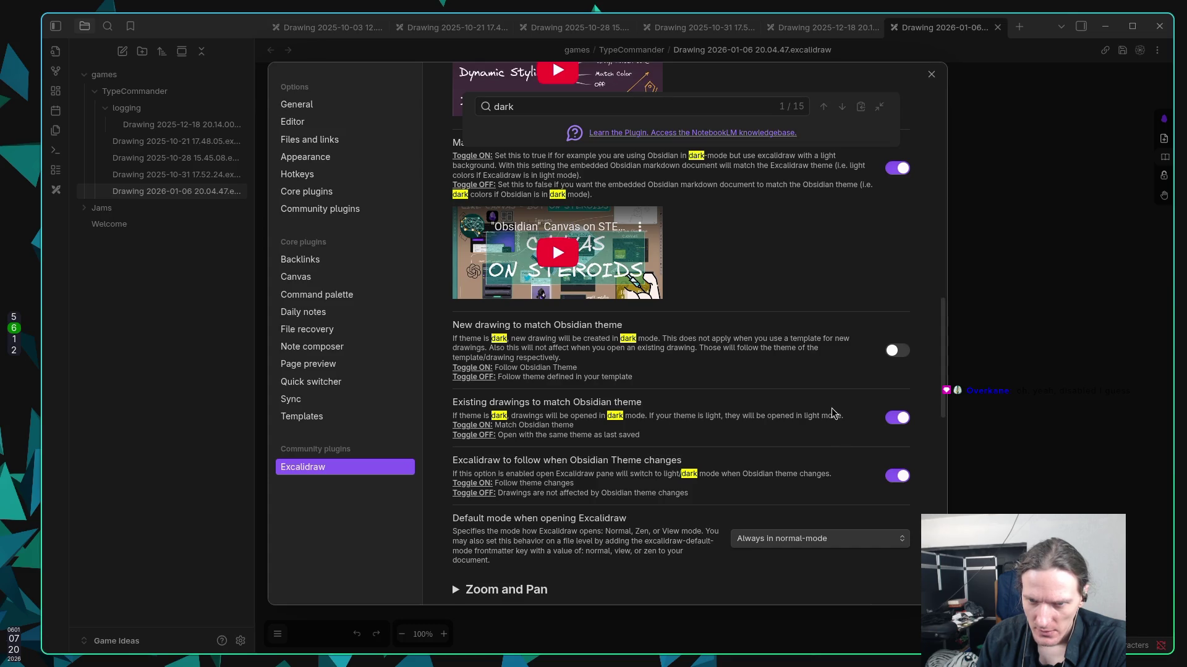
left_click(903, 351)
scroll(844, 377, "up", 1)
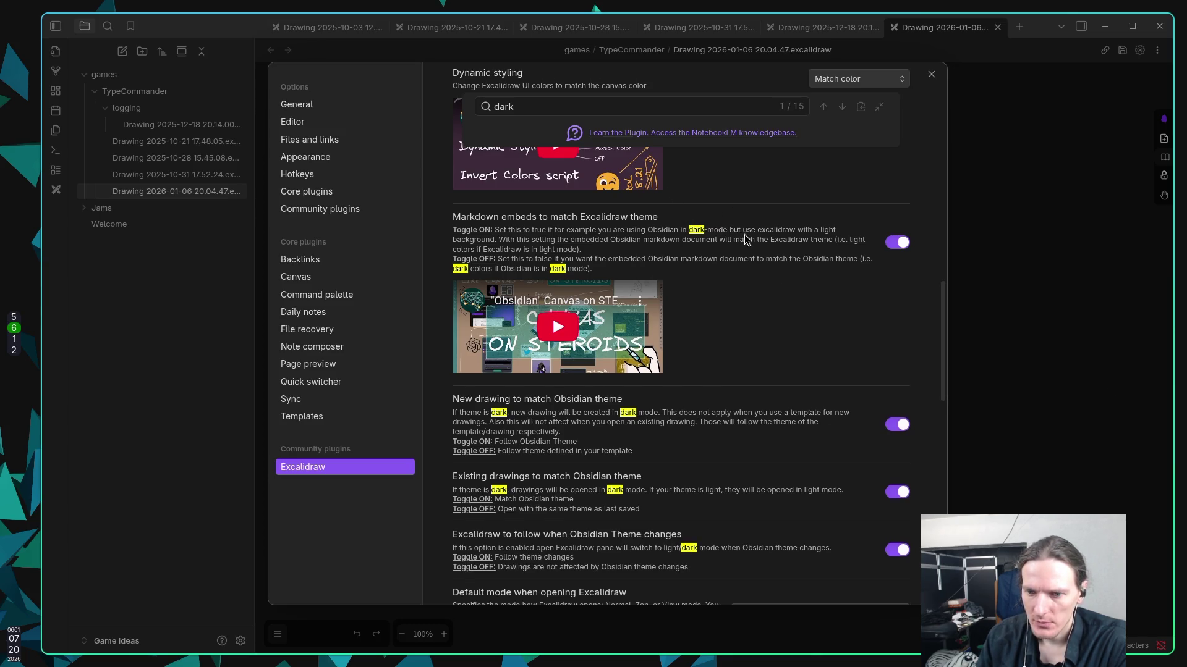
scroll(745, 238, "down", 10)
scroll(834, 185, "up", 7)
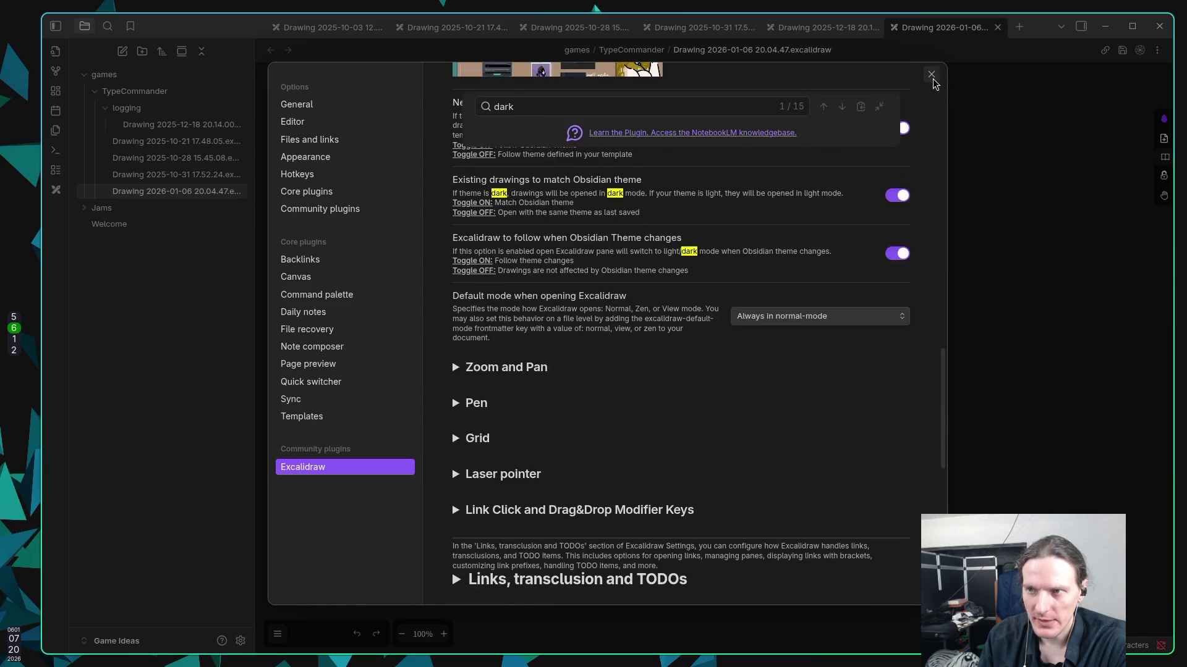
left_click(932, 74)
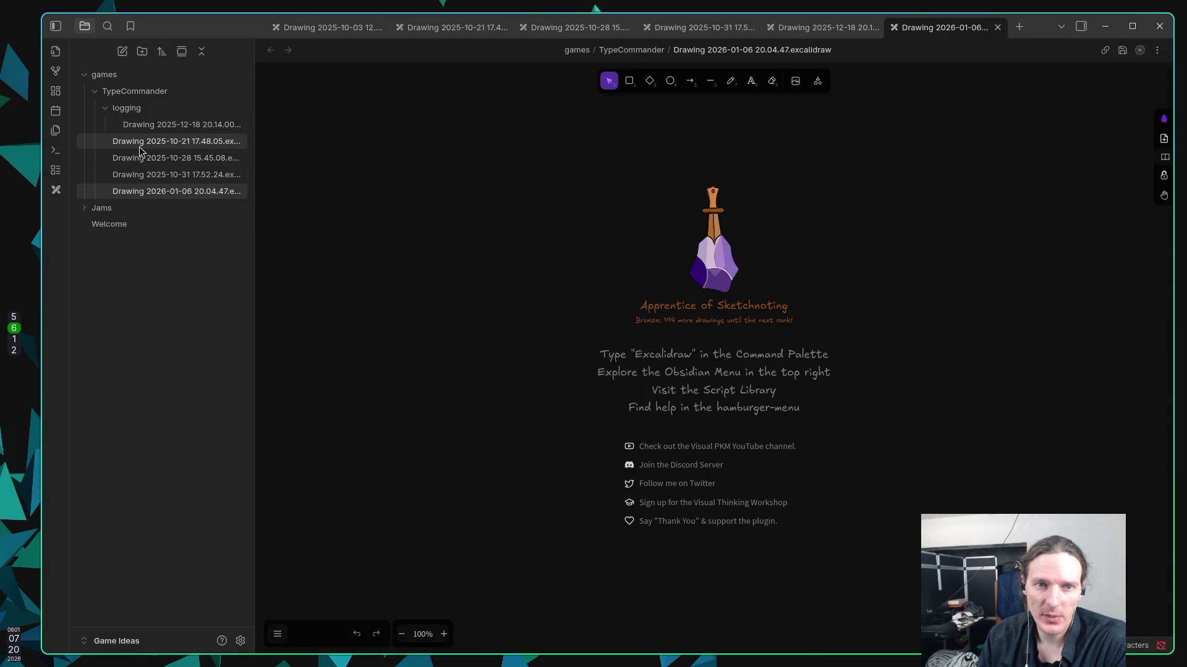
- Delete the blank Drawing 2026-01-06 20.04.47 and create a fresh drawing in TypeCommander
left_click(137, 174)
left_click(135, 191)
right_click(134, 191)
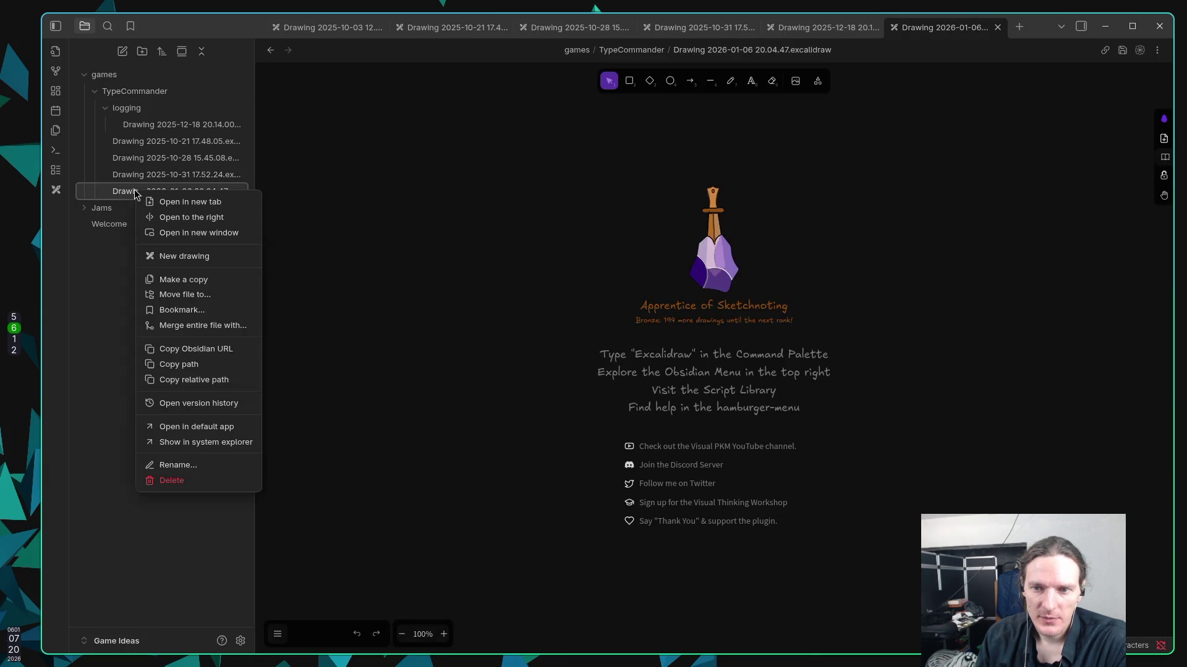
left_click(176, 482)
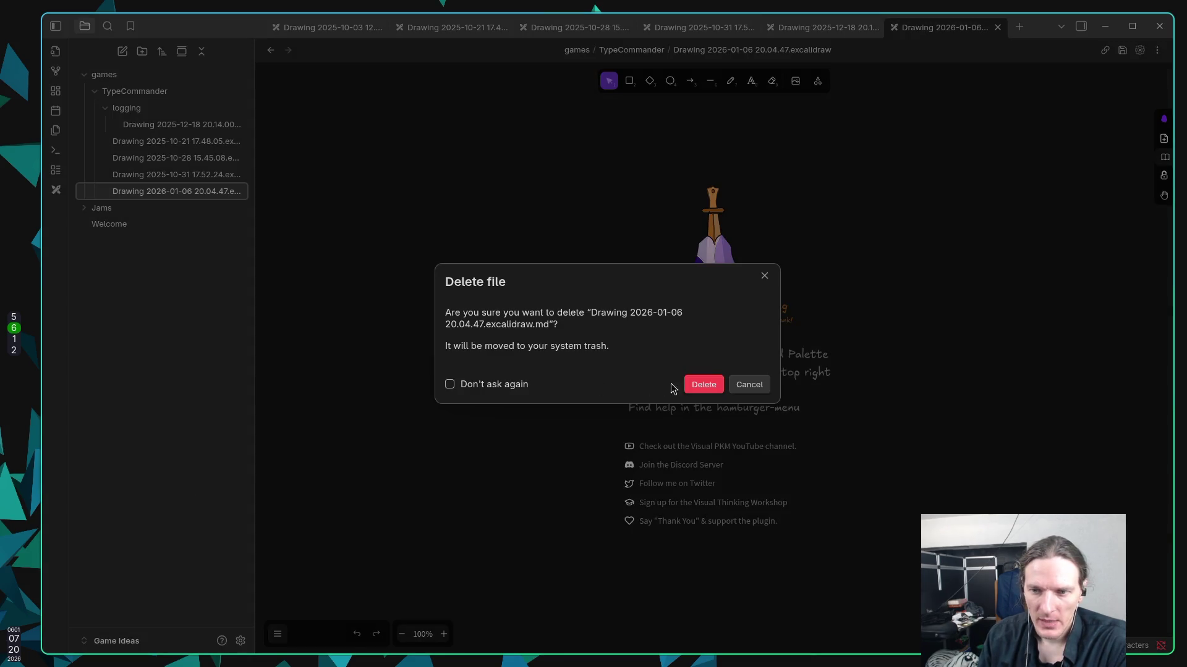
left_click(700, 383)
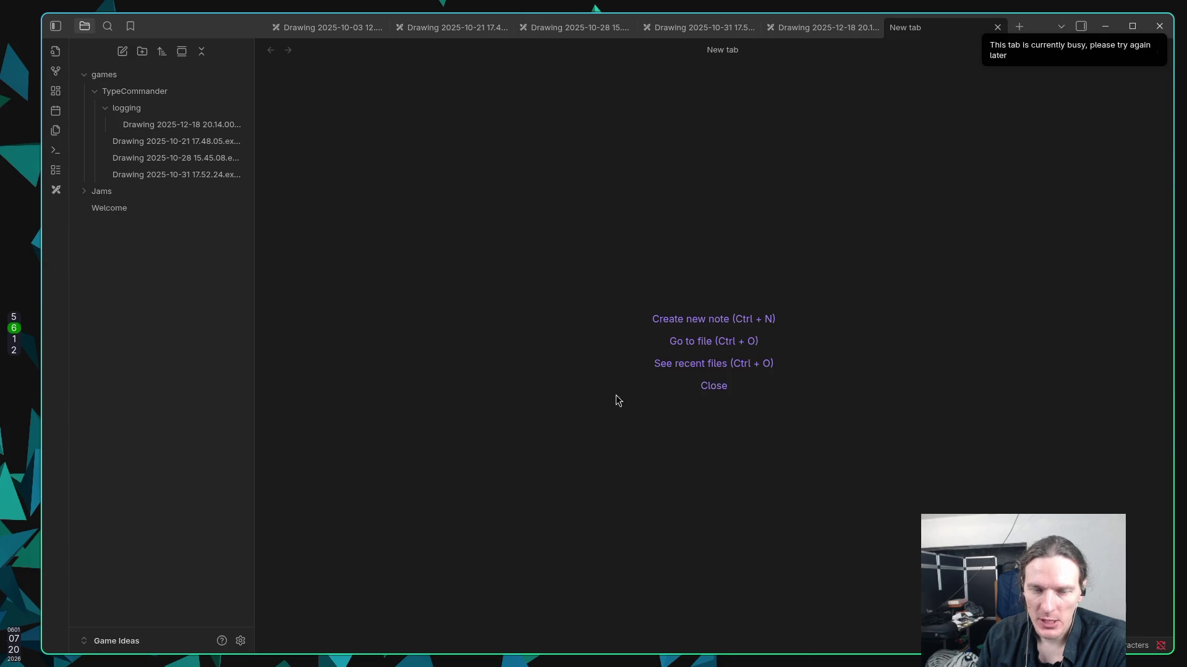
right_click(138, 93)
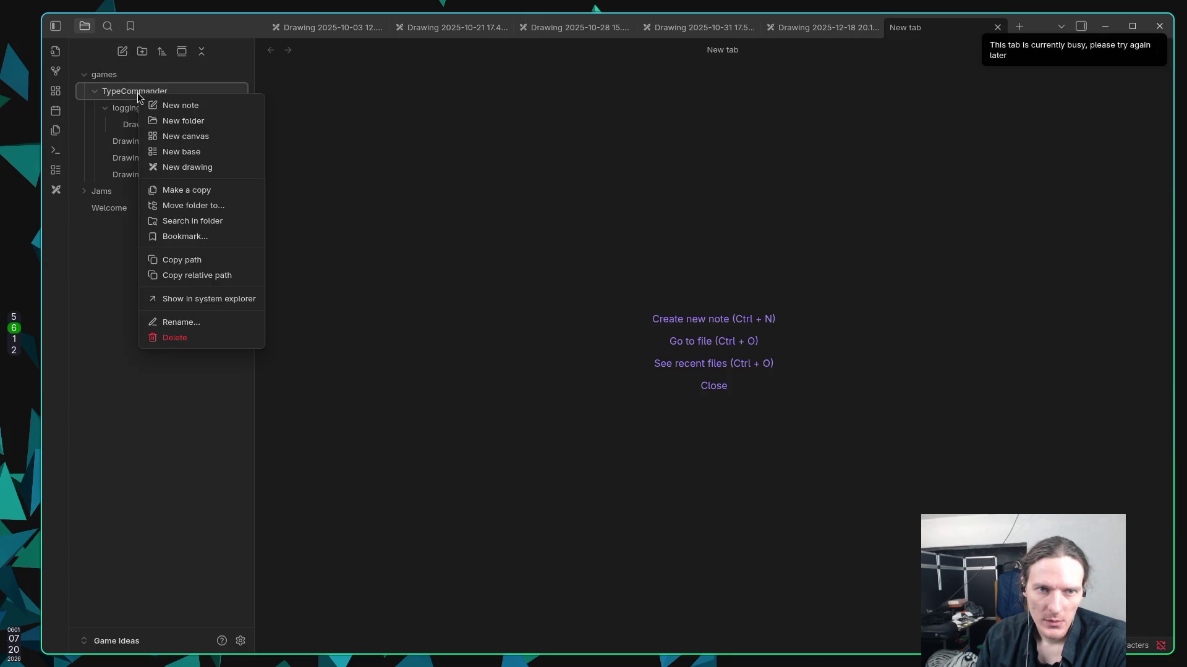
left_click(180, 168)
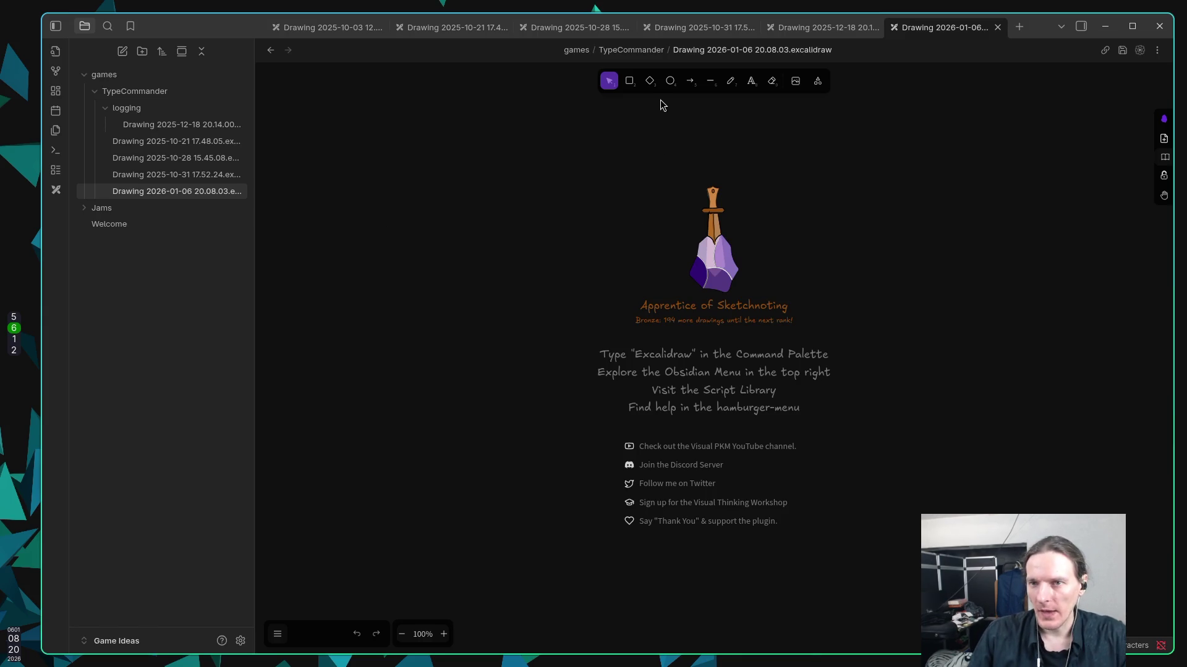
- Place the text labels 'Action' and 'Panel' side by side on the canvas
left_click(761, 90)
left_click(382, 204)
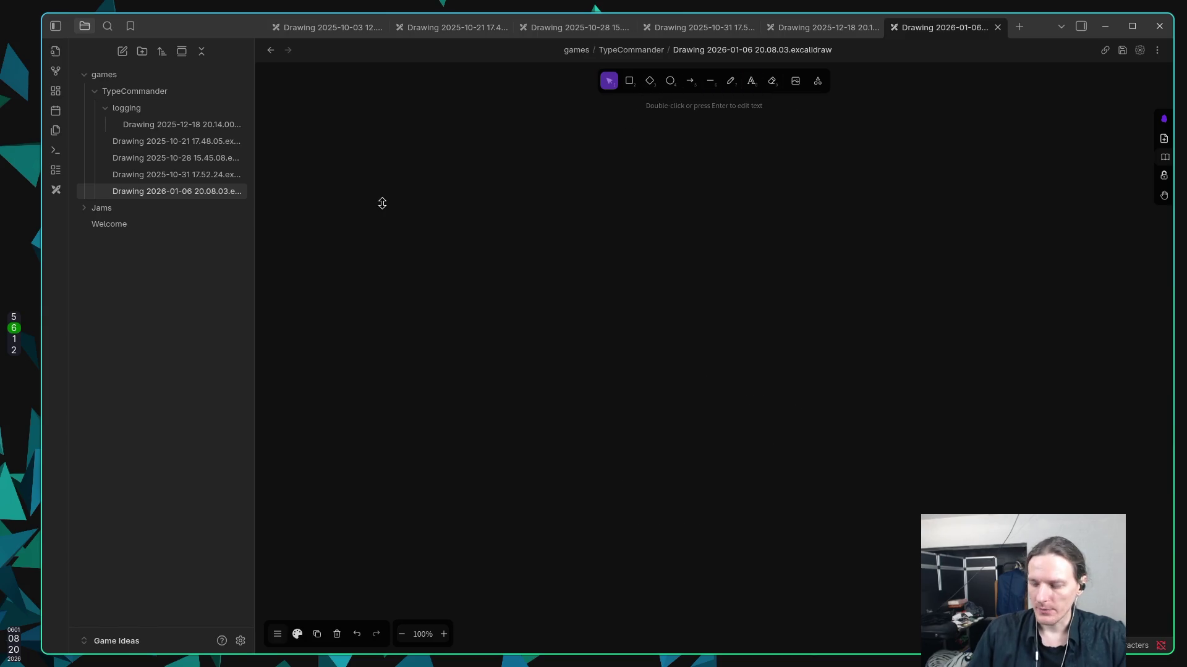
type("Action")
key("Escape")
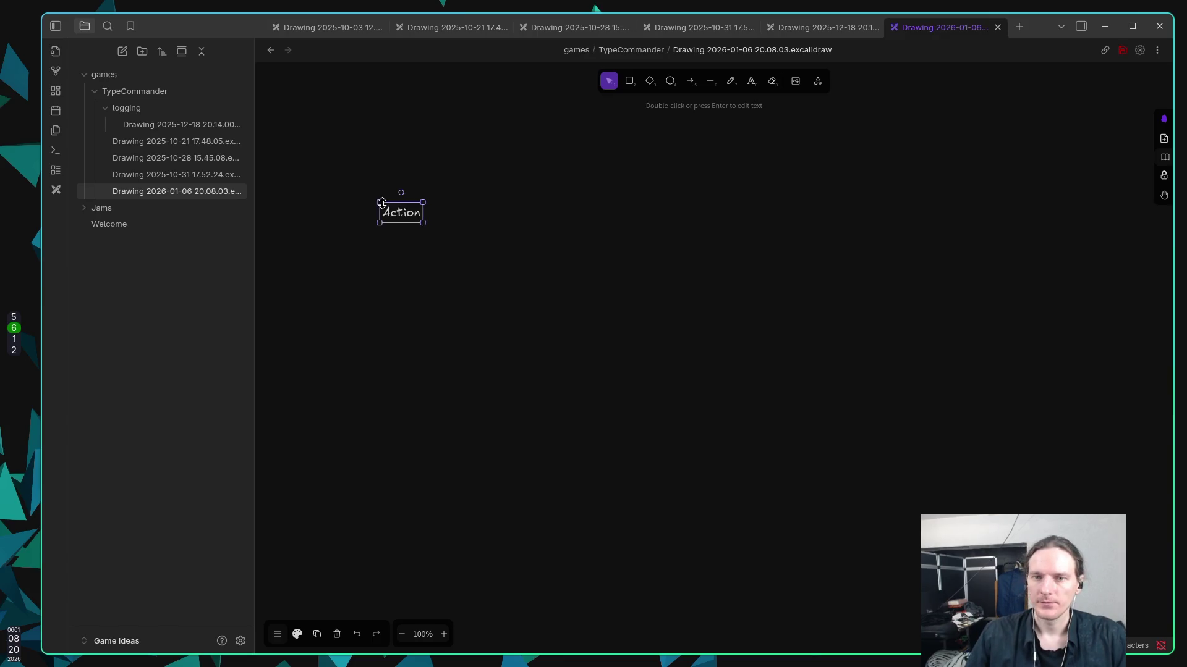
double_click(504, 217)
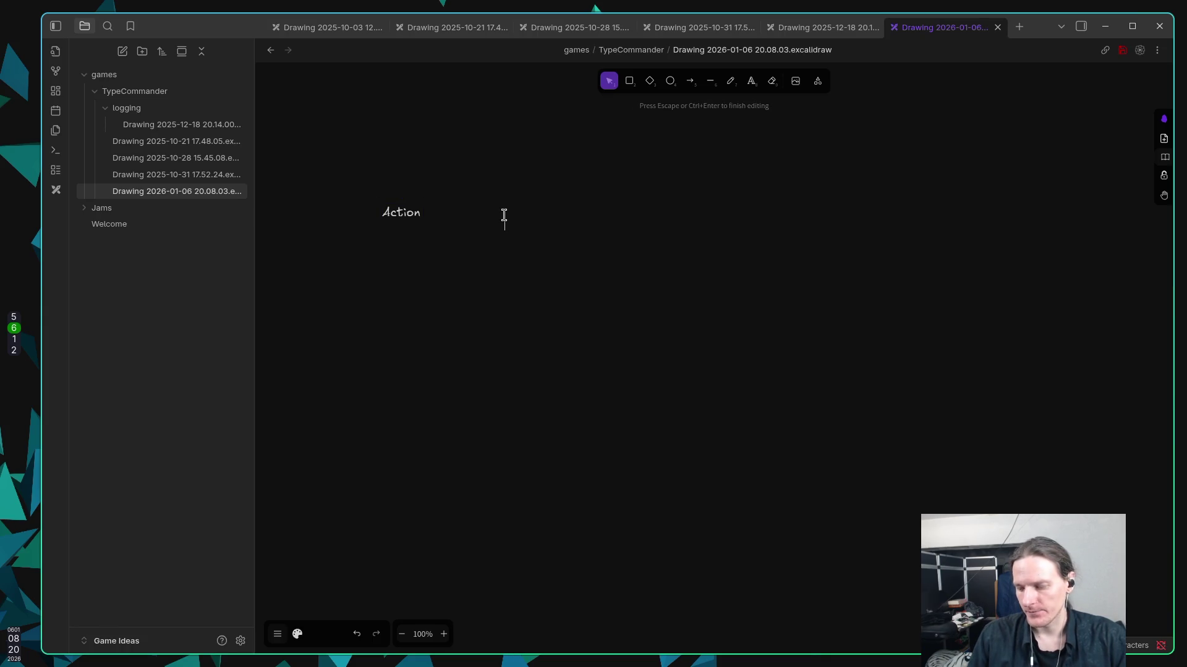
type("Panel")
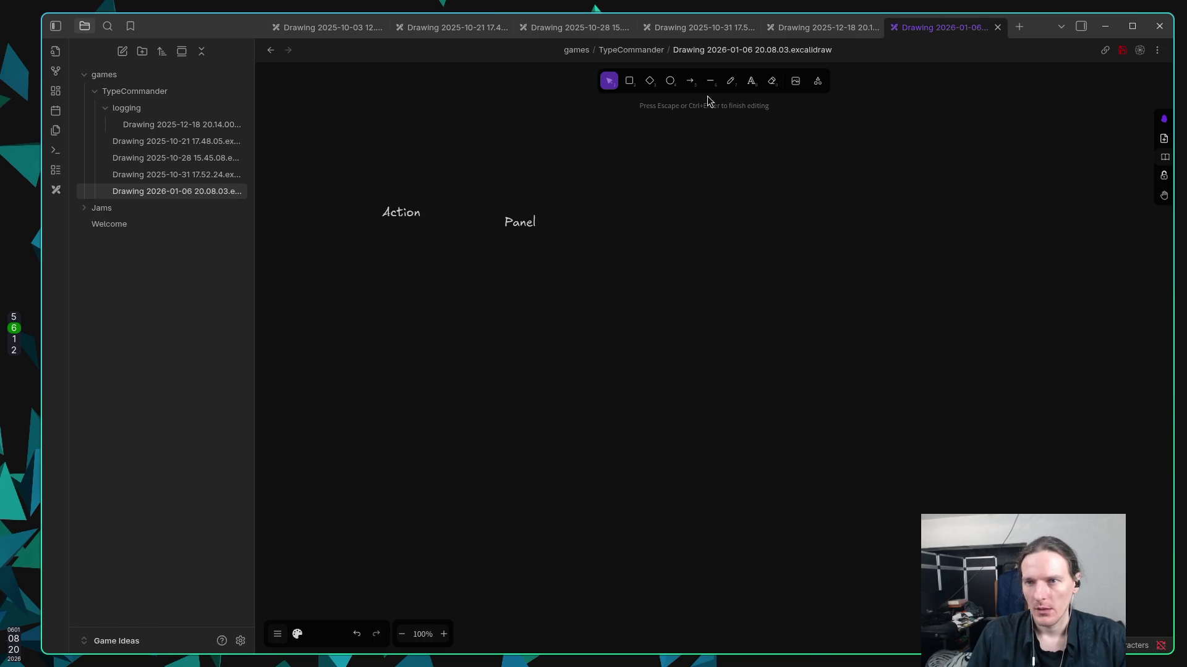
- Draw an arrow from Action to Panel labelled 'open' and shift Panel further right
left_click(690, 81)
left_click_drag(428, 214, 499, 222)
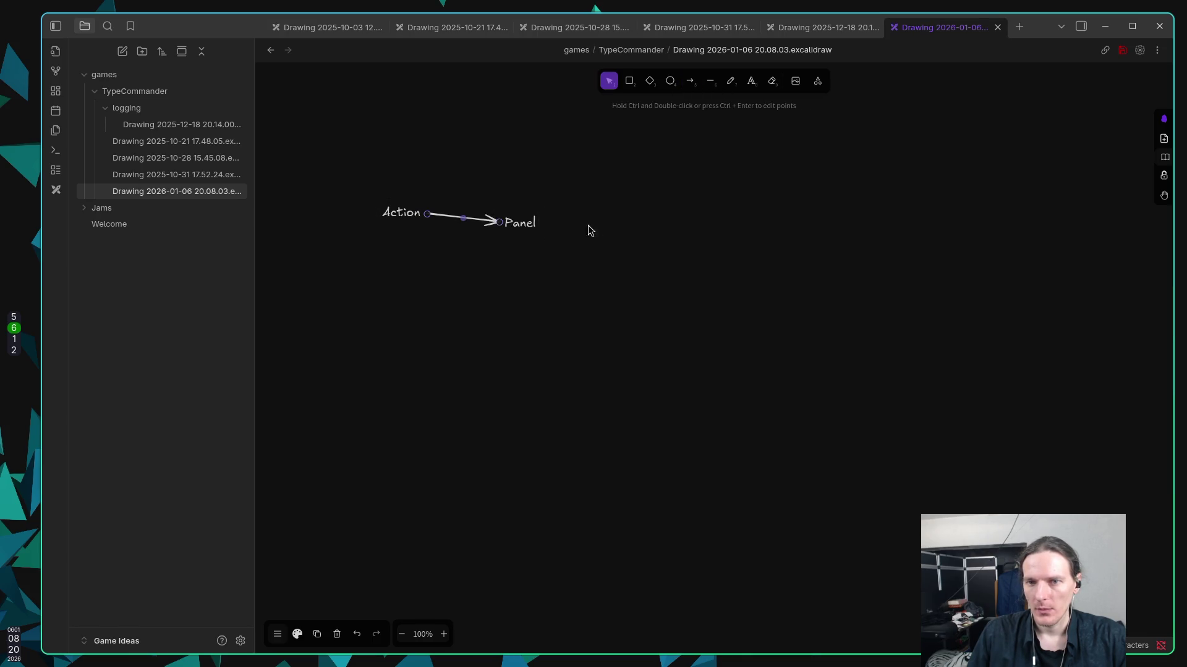
double_click(448, 215, "ctrl")
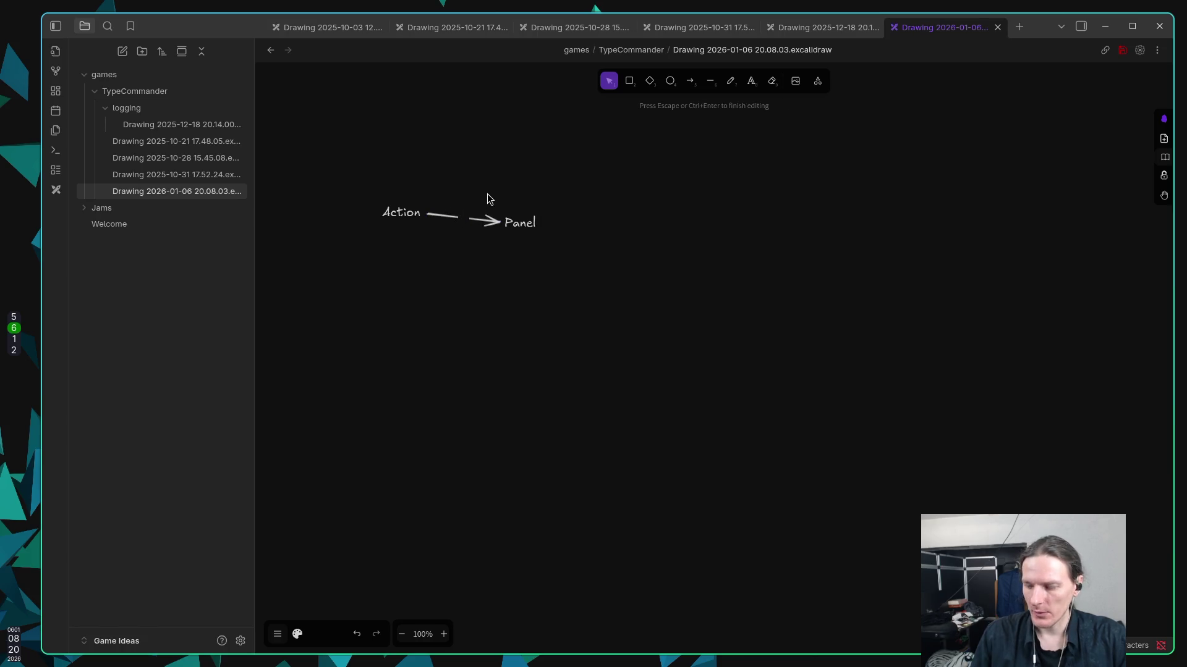
type("open")
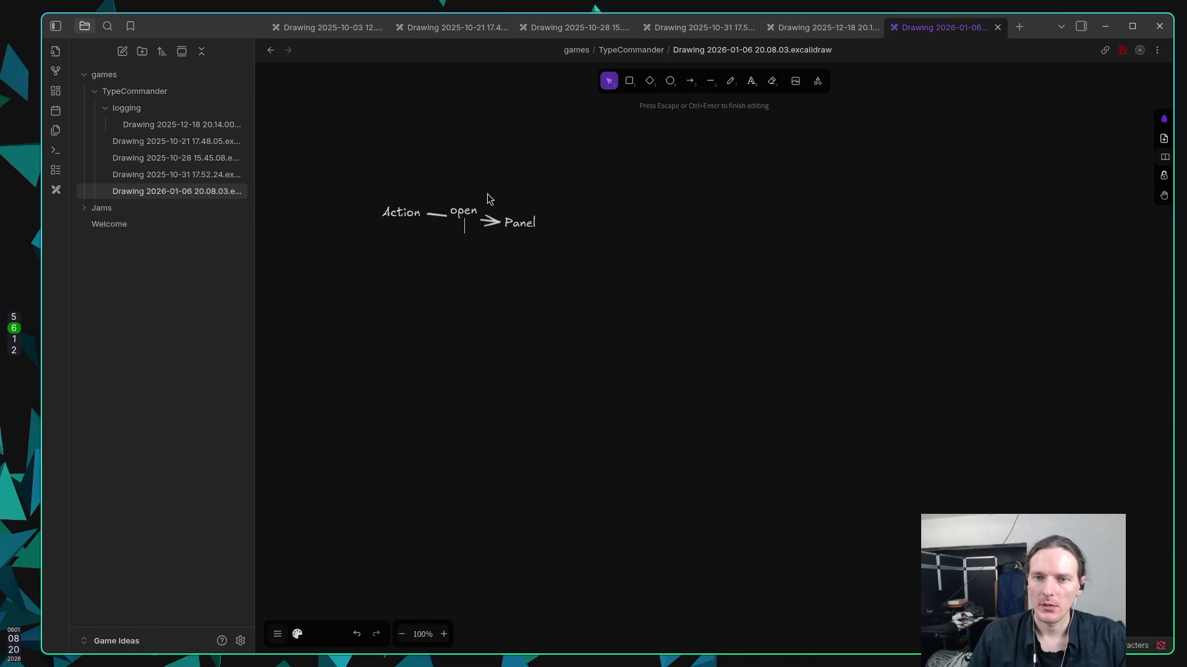
left_click(649, 231)
mouse_move(521, 219)
left_mouse_down()
mouse_move(620, 202)
mouse_move(569, 210)
left_mouse_up()
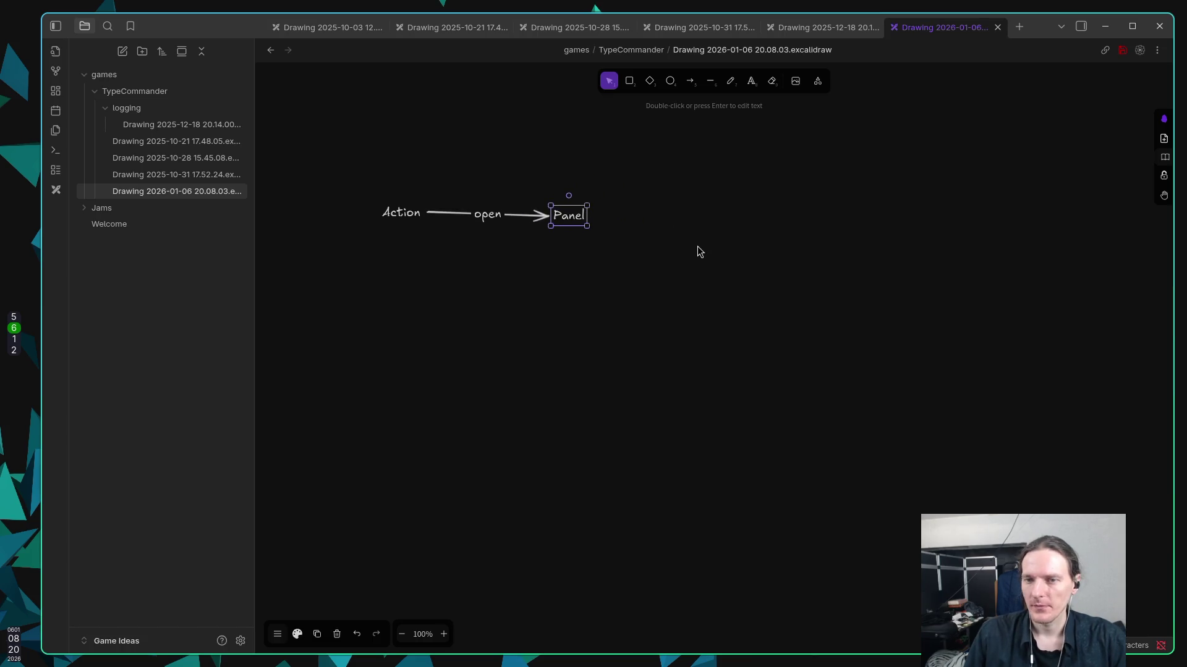
- Add a 'Task' text label to the right of Panel
left_click(751, 81)
left_click(712, 214)
type("Task")
key("Escape")
mouse_move(734, 217)
left_mouse_down()
mouse_move(636, 263)
mouse_move(690, 236)
left_mouse_up()
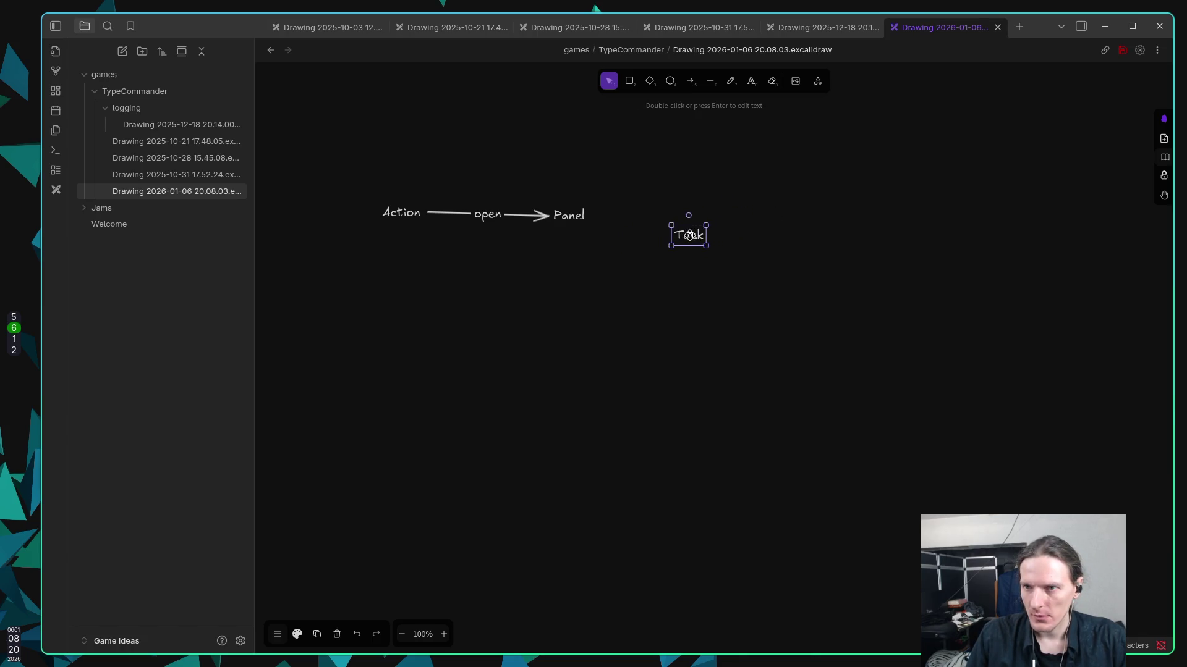
- Draw a rounded rectangle and arrange it together with the Task label
left_click(629, 81)
mouse_move(657, 191)
left_mouse_down()
mouse_move(727, 275)
mouse_move(768, 285)
left_mouse_up()
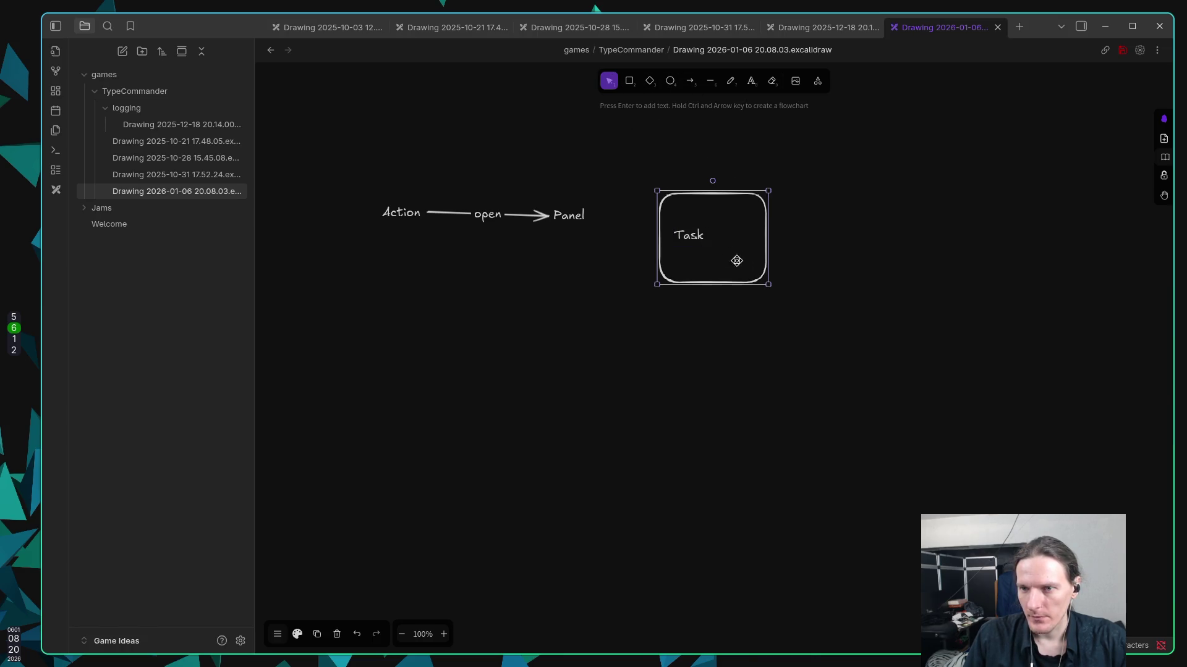
left_click_drag(696, 233, 777, 249)
left_click(696, 237)
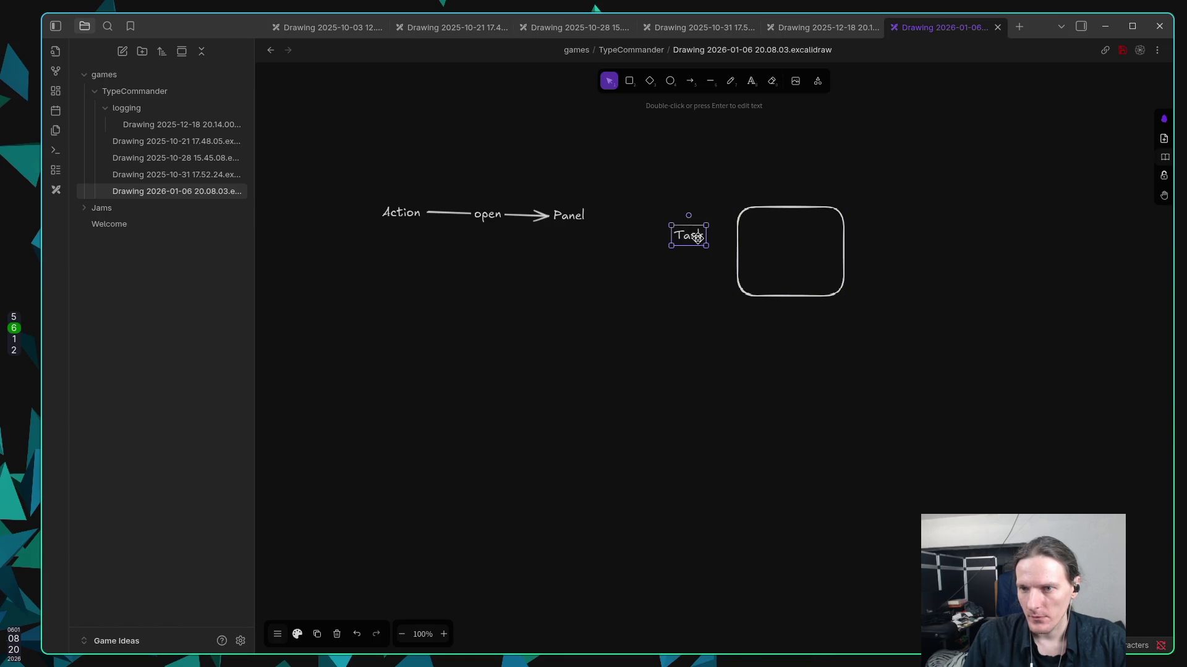
mouse_move(696, 237)
left_mouse_down()
mouse_move(773, 229)
mouse_move(912, 350)
left_mouse_up()
mouse_move(821, 283)
left_mouse_down()
mouse_move(724, 283)
mouse_move(745, 287)
left_mouse_up()
left_click(730, 291)
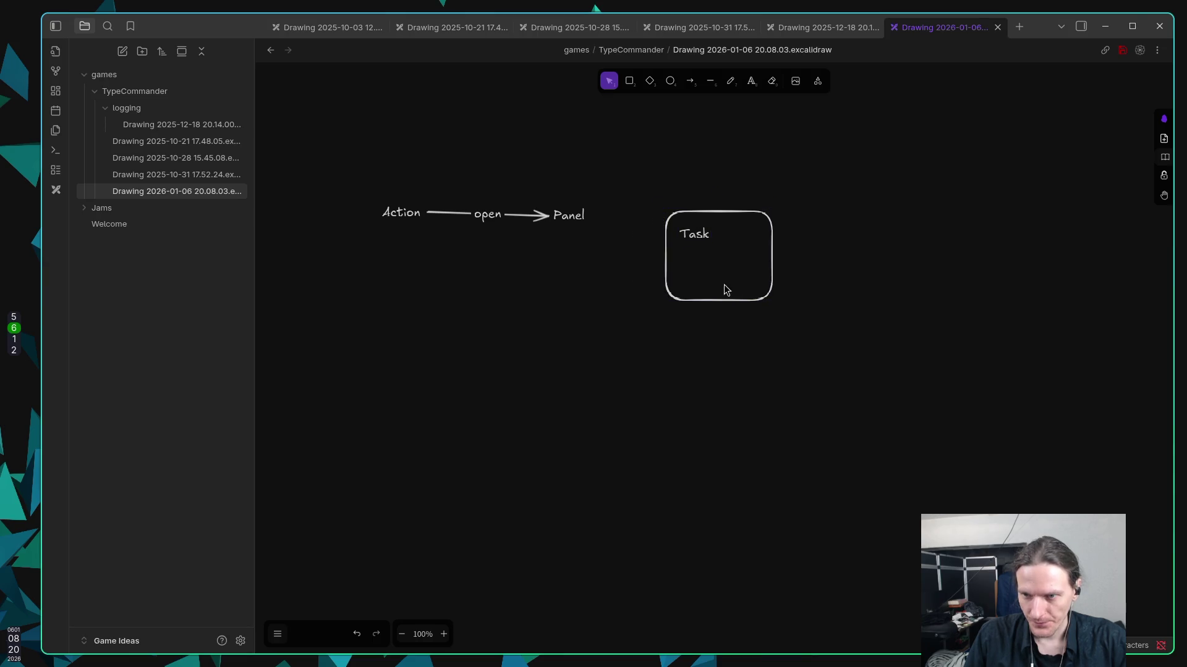
- Add 'finished' and 'step' text lines inside the box and move step up
double_click(690, 255)
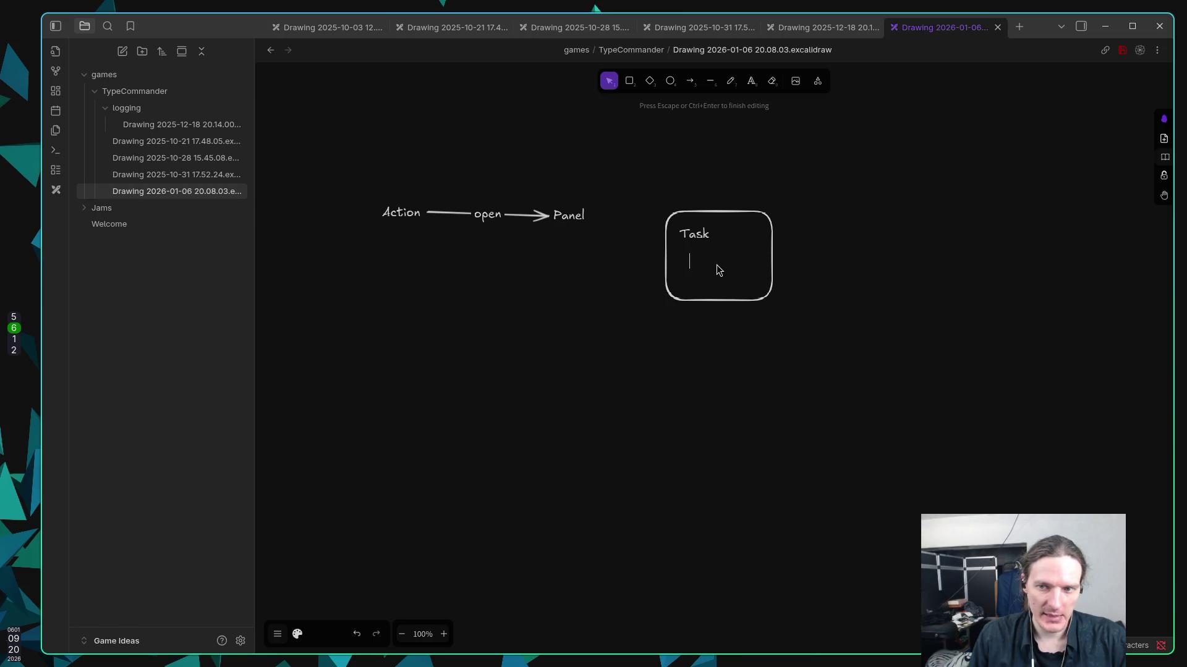
type("shed")
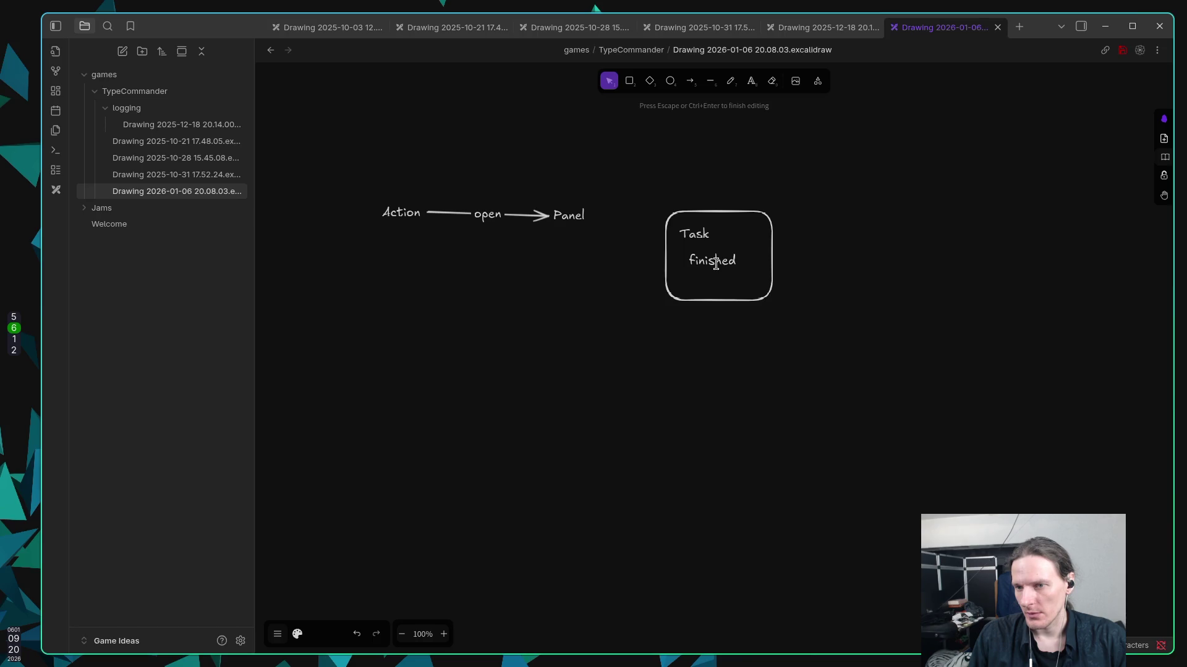
key("Return")
type("step")
key("Escape")
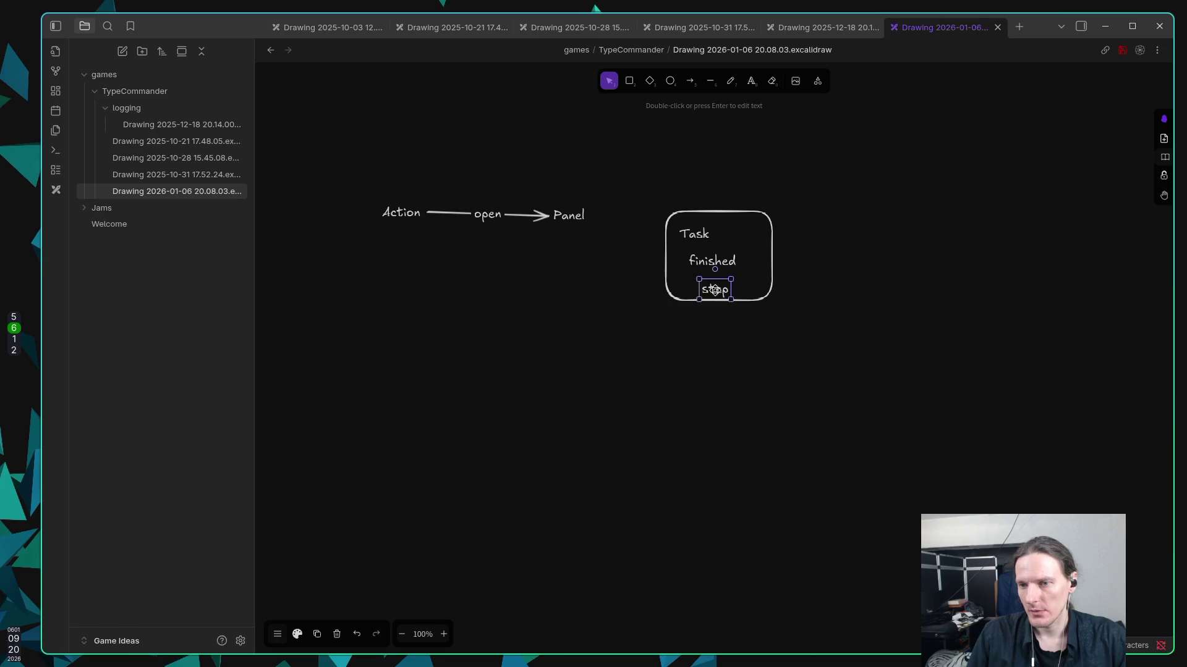
mouse_move(697, 296)
left_mouse_down()
mouse_move(684, 270)
mouse_move(725, 257)
mouse_move(720, 278)
mouse_move(692, 232)
mouse_move(693, 181)
left_mouse_up()
left_click(746, 250)
- Move the Task label down into the top of the rounded box
left_click(691, 236)
left_click(735, 201)
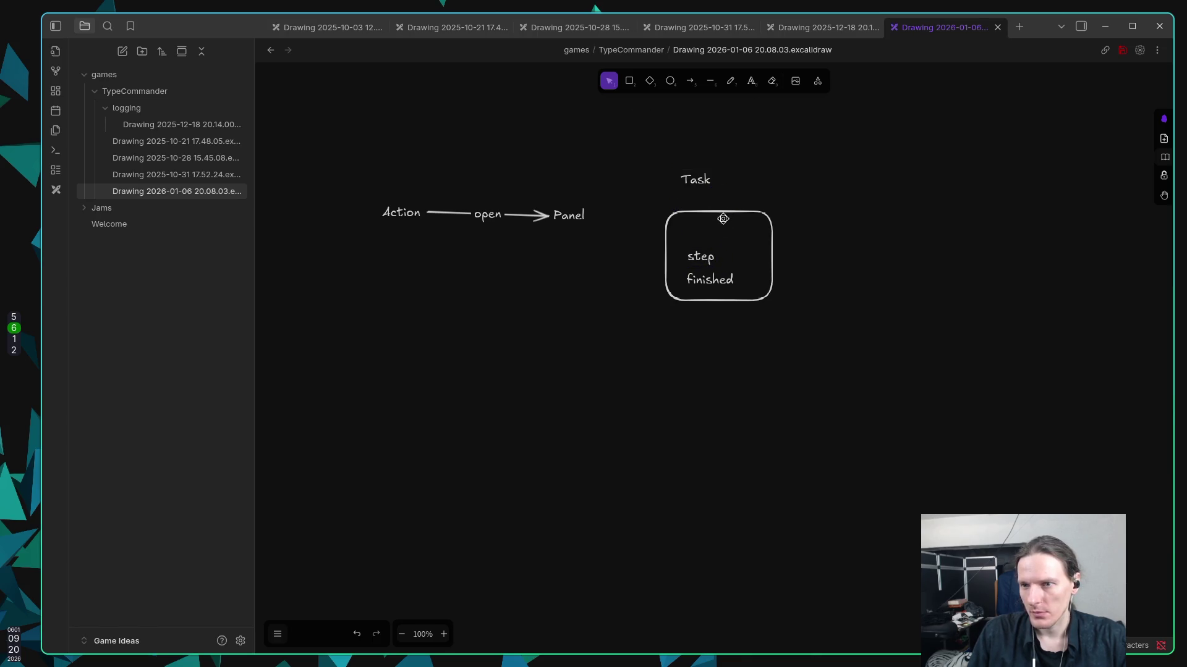
left_click(761, 209)
left_click(763, 219)
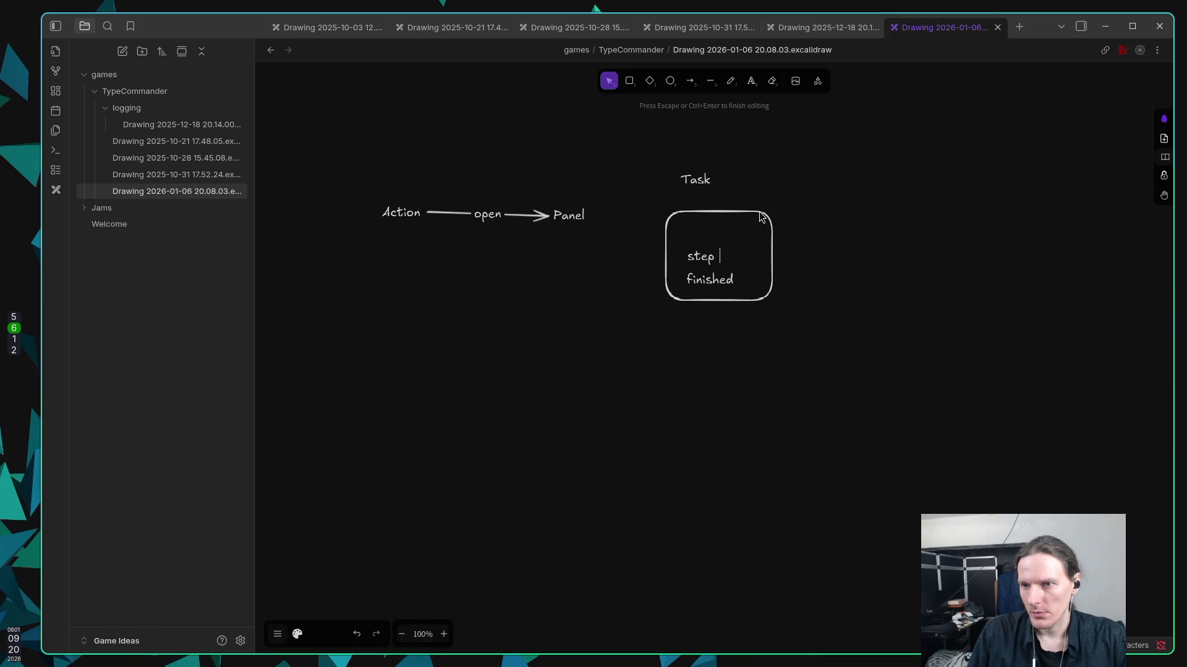
left_click(705, 185)
left_click_drag(705, 186, 697, 221)
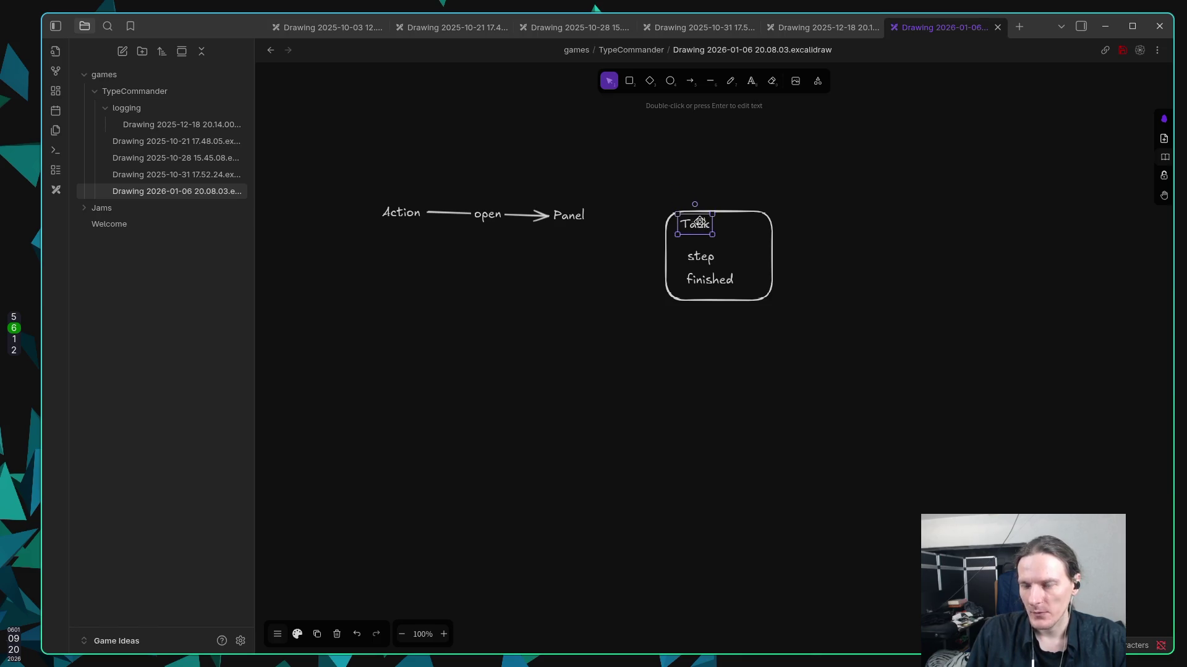
- Move the box with its three labels down-left as one group, then reselect it
left_click_drag(642, 148, 850, 343)
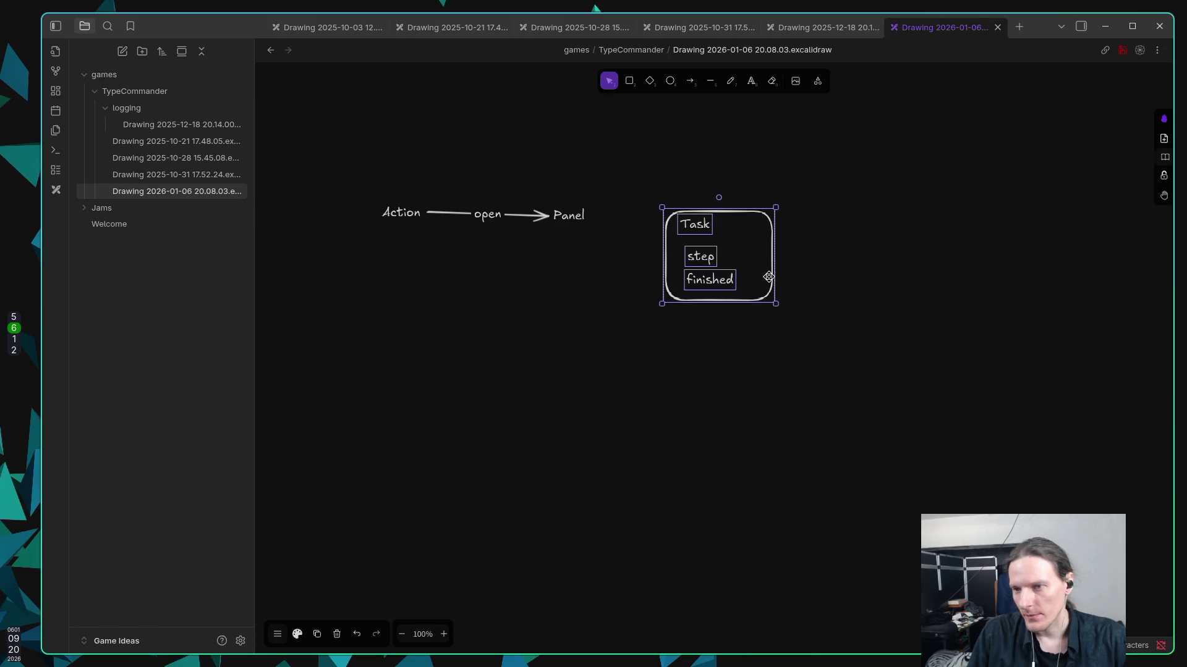
mouse_move(768, 276)
left_mouse_down()
mouse_move(758, 276)
mouse_move(766, 303)
mouse_move(697, 315)
mouse_move(701, 333)
mouse_move(692, 325)
left_mouse_up()
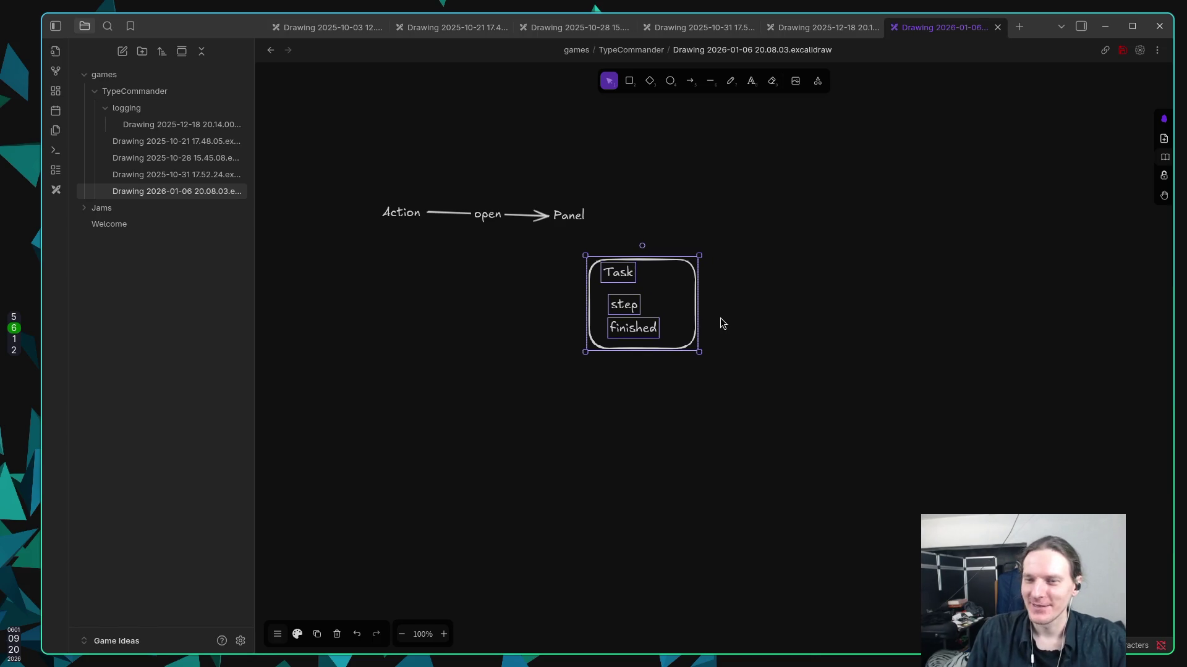
left_click(742, 306)
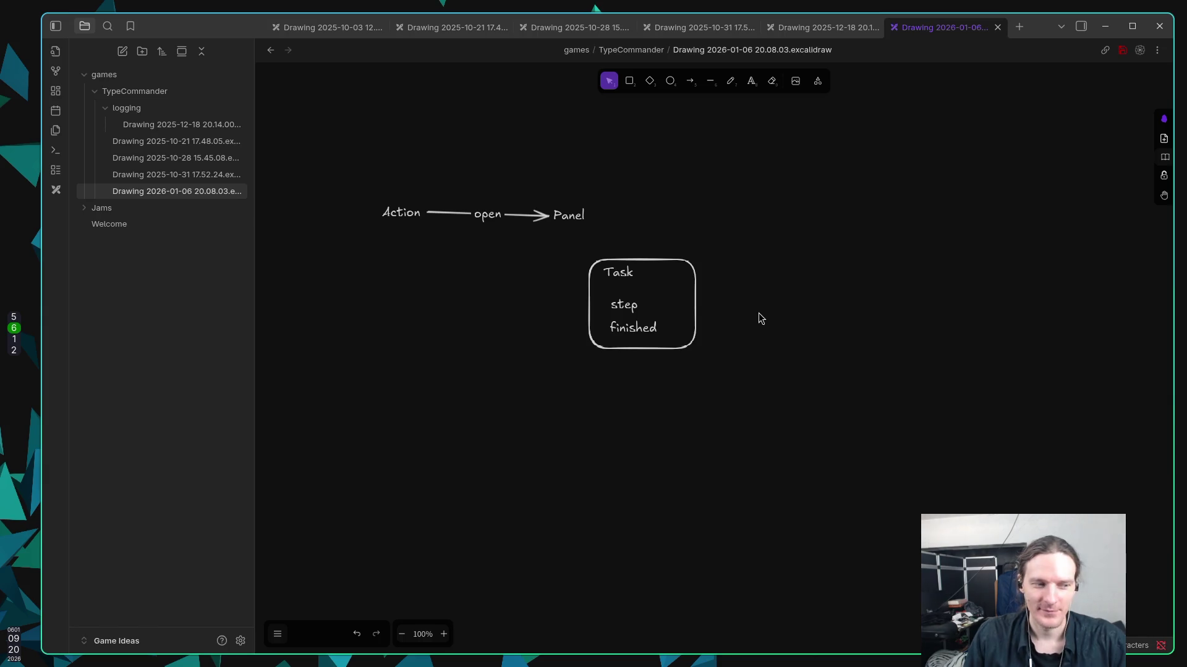
left_click(696, 319)
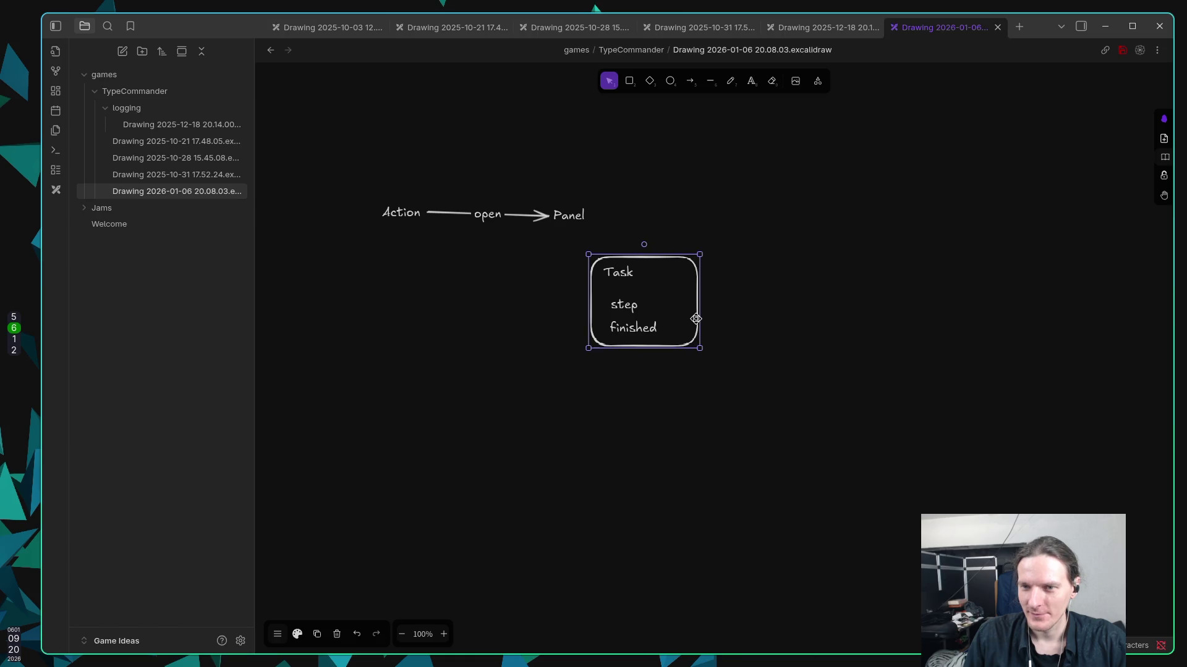
left_click(771, 321)
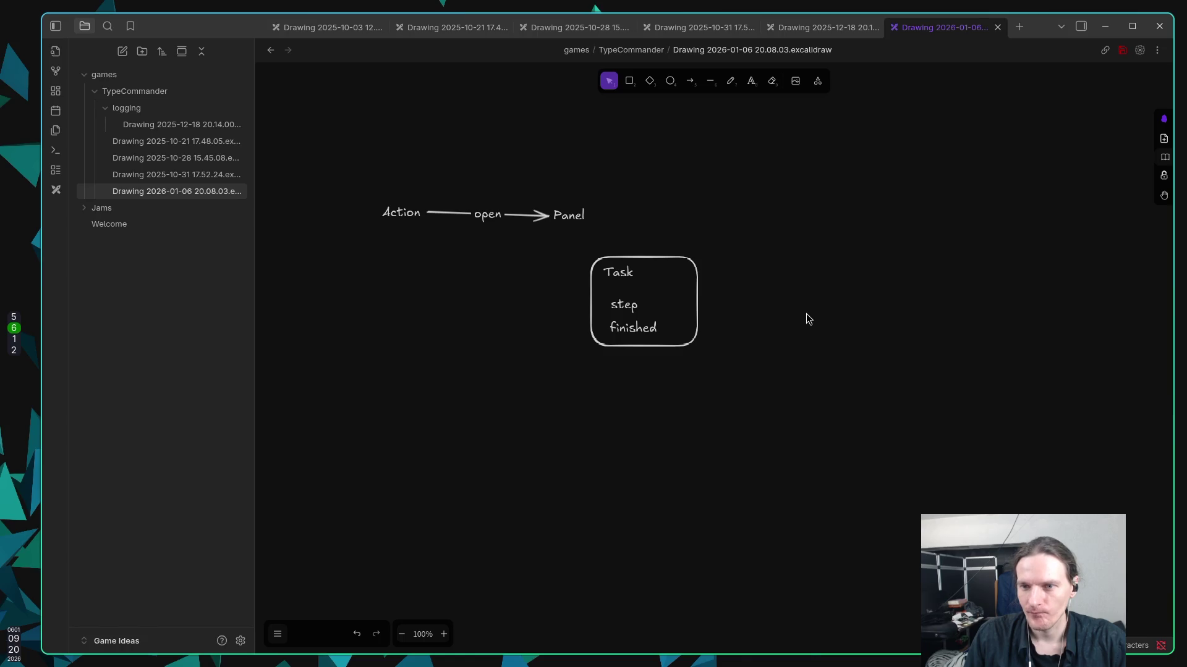
mouse_move(583, 241)
left_mouse_down()
mouse_move(711, 366)
mouse_move(711, 316)
left_mouse_up()
- Draw an arrow from the Task box pointing at Panel
left_click(817, 302)
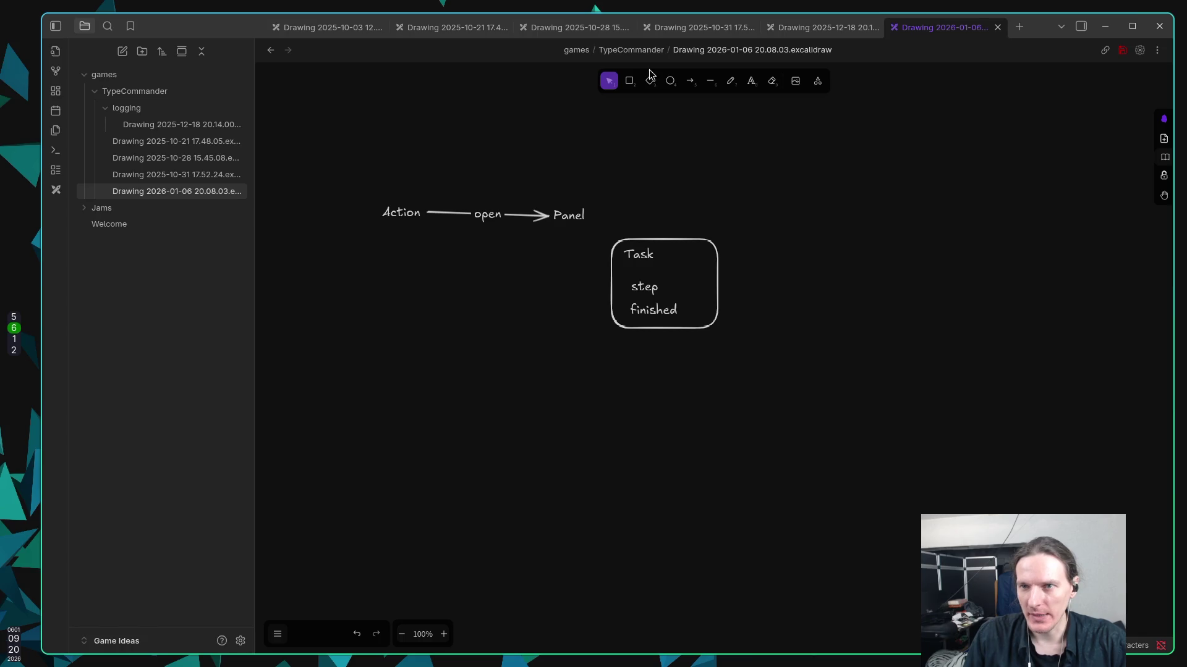
left_click(693, 83)
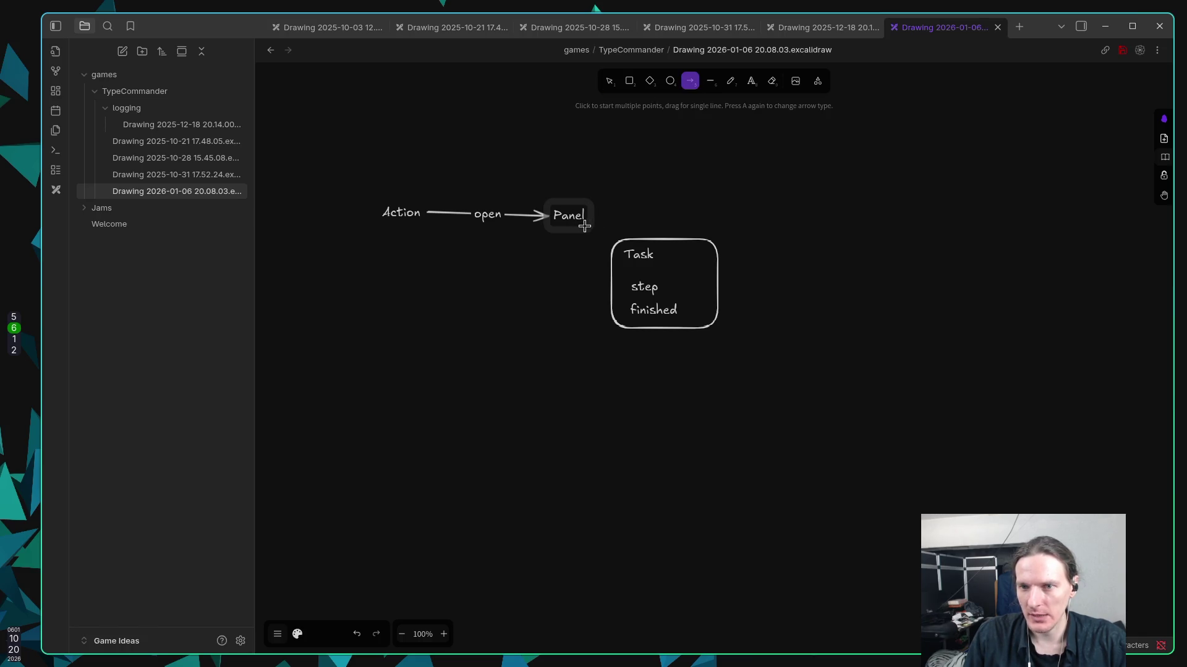
left_click_drag(600, 252, 575, 229)
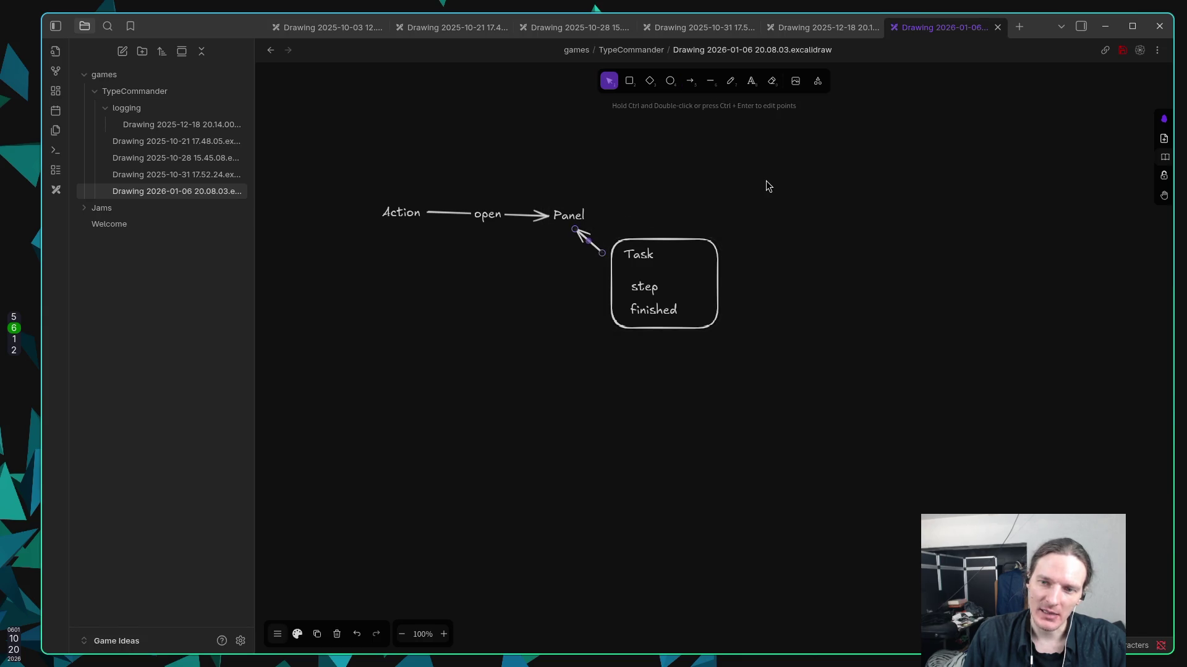
- Nudge the Task box group slightly, then select the whole diagram
mouse_move(763, 319)
left_mouse_down()
mouse_move(617, 251)
mouse_move(599, 226)
left_mouse_up()
left_click(734, 337)
mouse_move(749, 348)
left_mouse_down()
mouse_move(602, 241)
mouse_move(605, 220)
left_mouse_up()
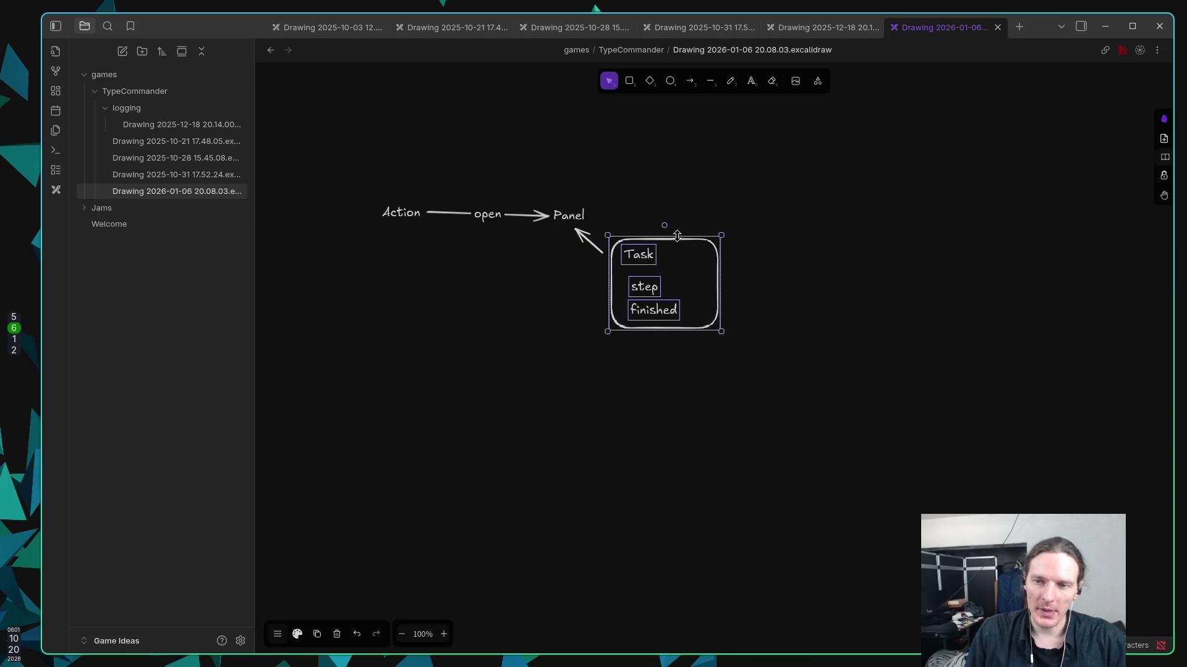
left_click_drag(678, 240, 671, 245)
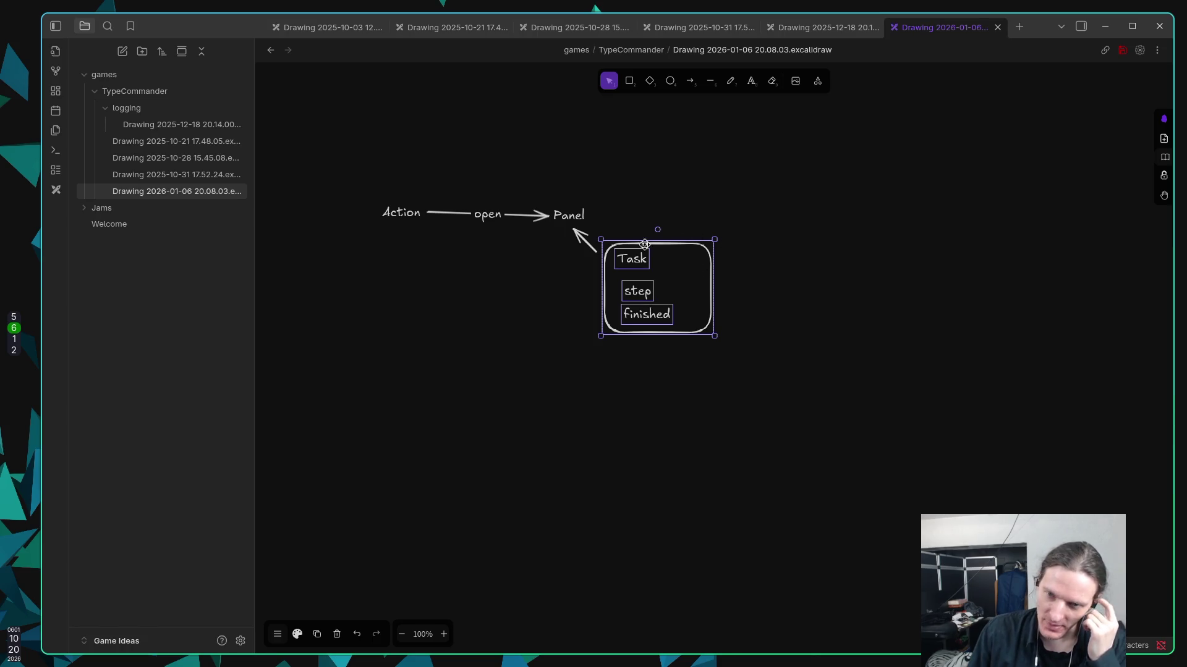
left_click_drag(332, 142, 542, 287)
mouse_move(677, 360)
left_mouse_down()
mouse_move(814, 400)
mouse_move(556, 442)
left_mouse_up()
- Copy the whole diagram and paste a duplicate below the original
key("ctrl+c")
key("ctrl+v")
left_click(815, 429)
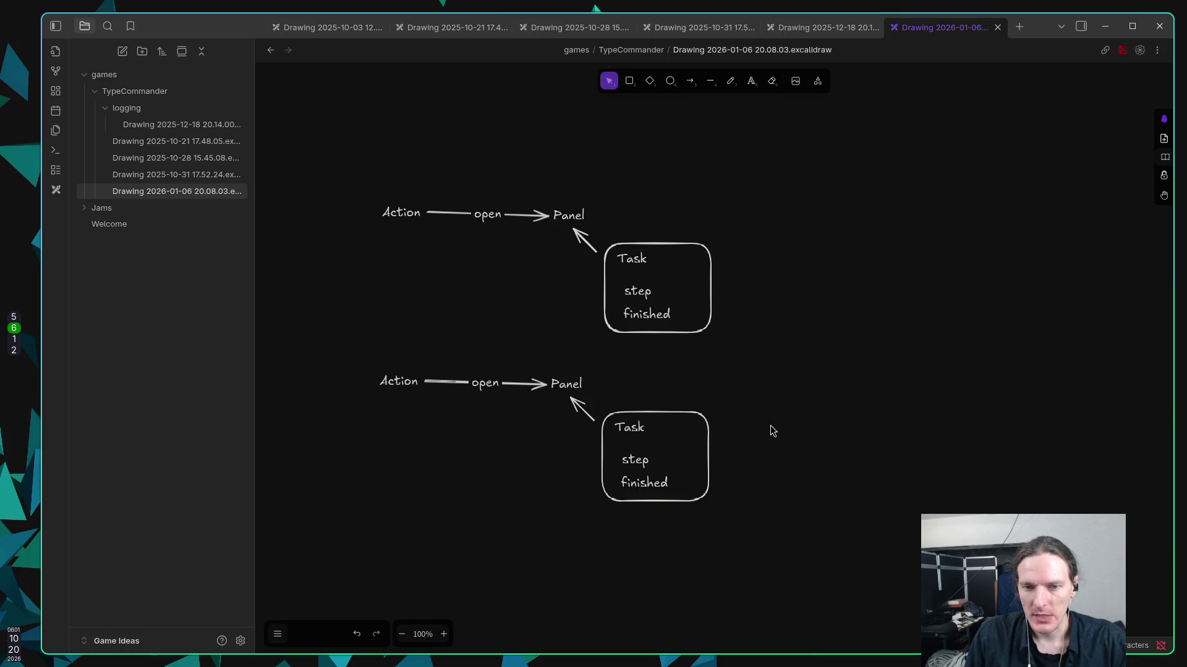
- Zoom to 122% to centre both diagrams, and nudge the lower Panel label right
scroll(756, 437, "up", 1)
scroll(755, 436, "down", 1)
scroll(755, 439, "up", 1, "ctrl")
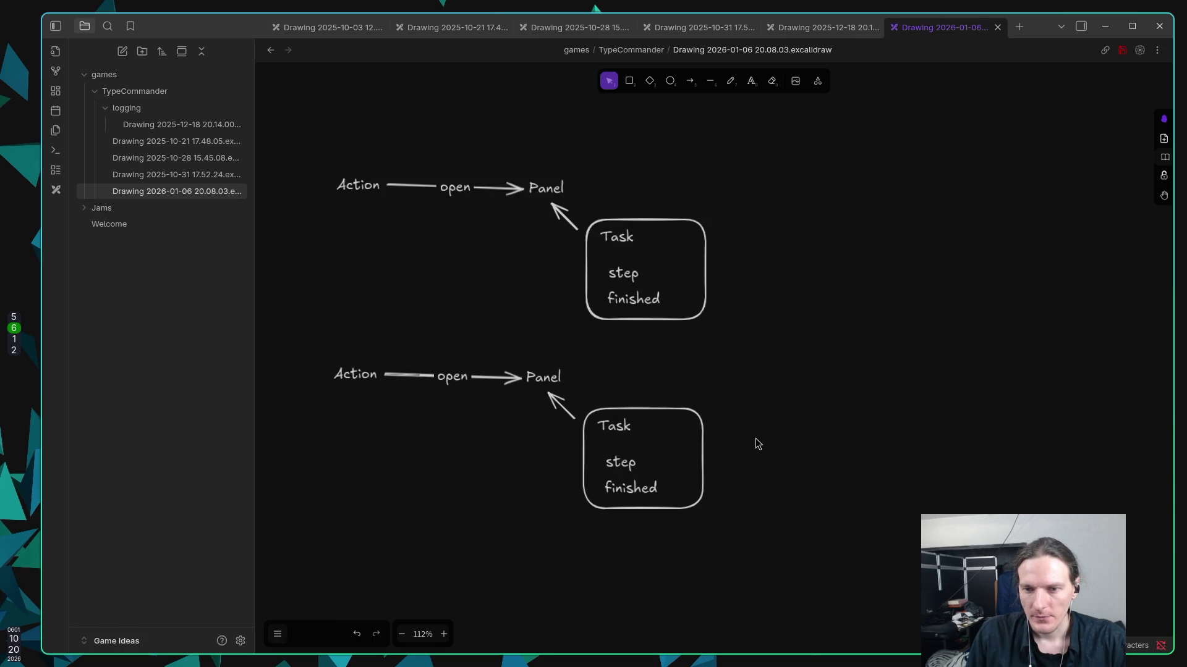
scroll(755, 439, "up", 1, "ctrl")
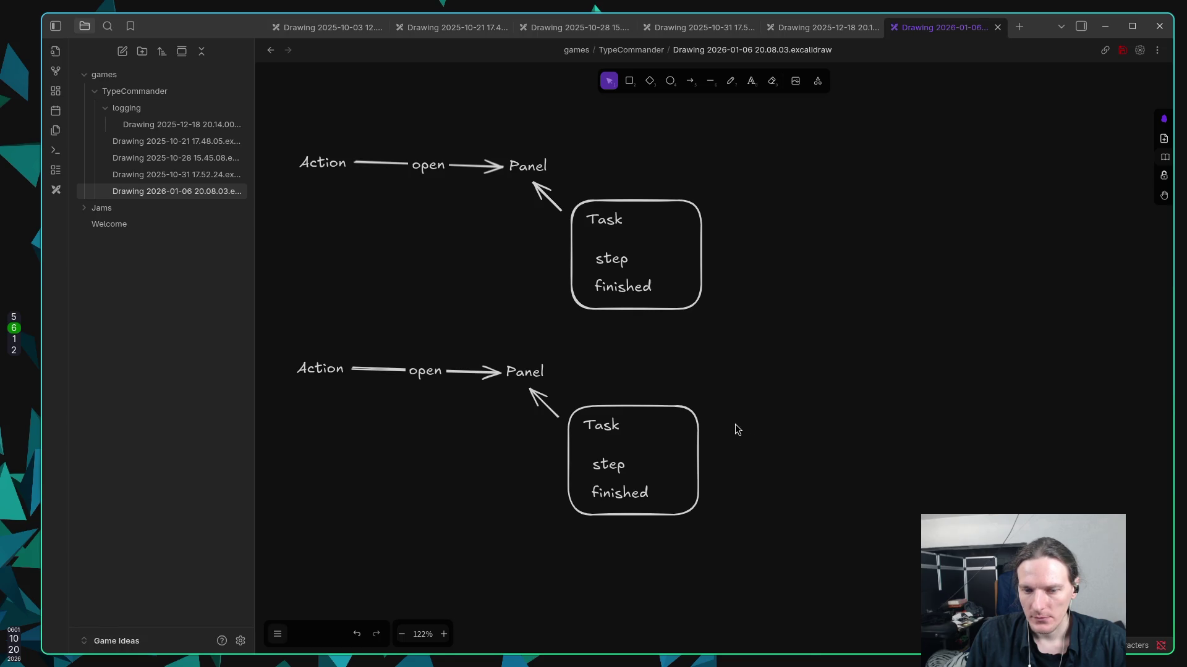
mouse_move(725, 409)
left_mouse_down()
mouse_move(844, 402)
mouse_move(840, 378)
left_mouse_up()
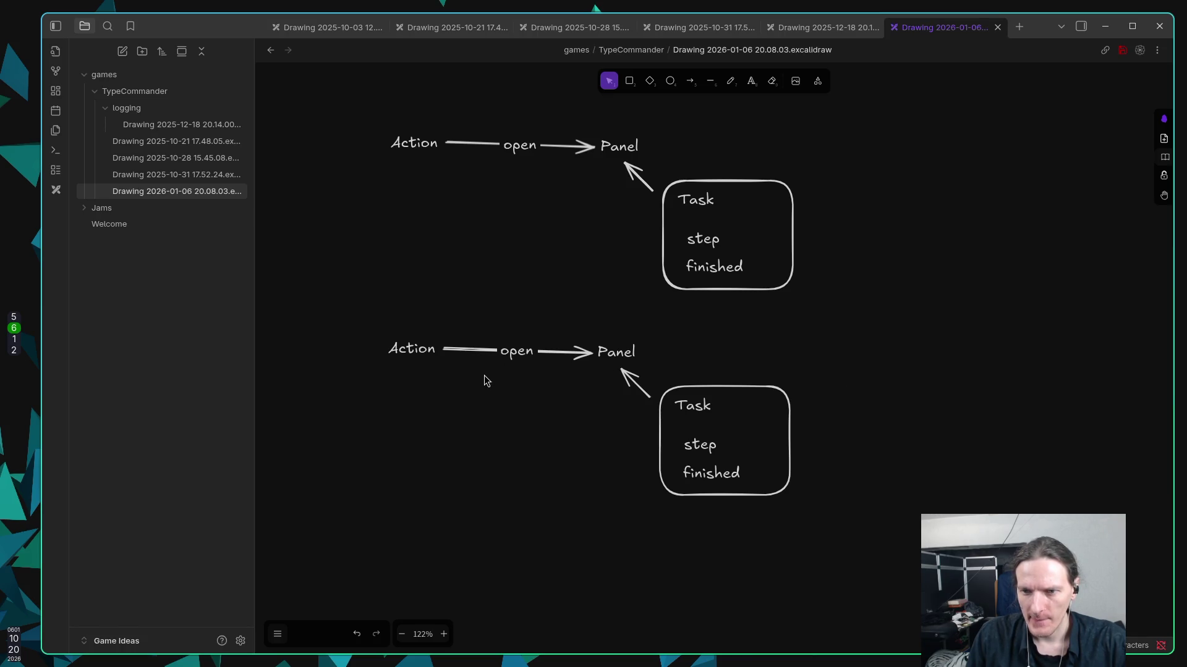
mouse_move(633, 353)
left_mouse_down()
mouse_move(711, 349)
mouse_move(640, 350)
left_mouse_up()
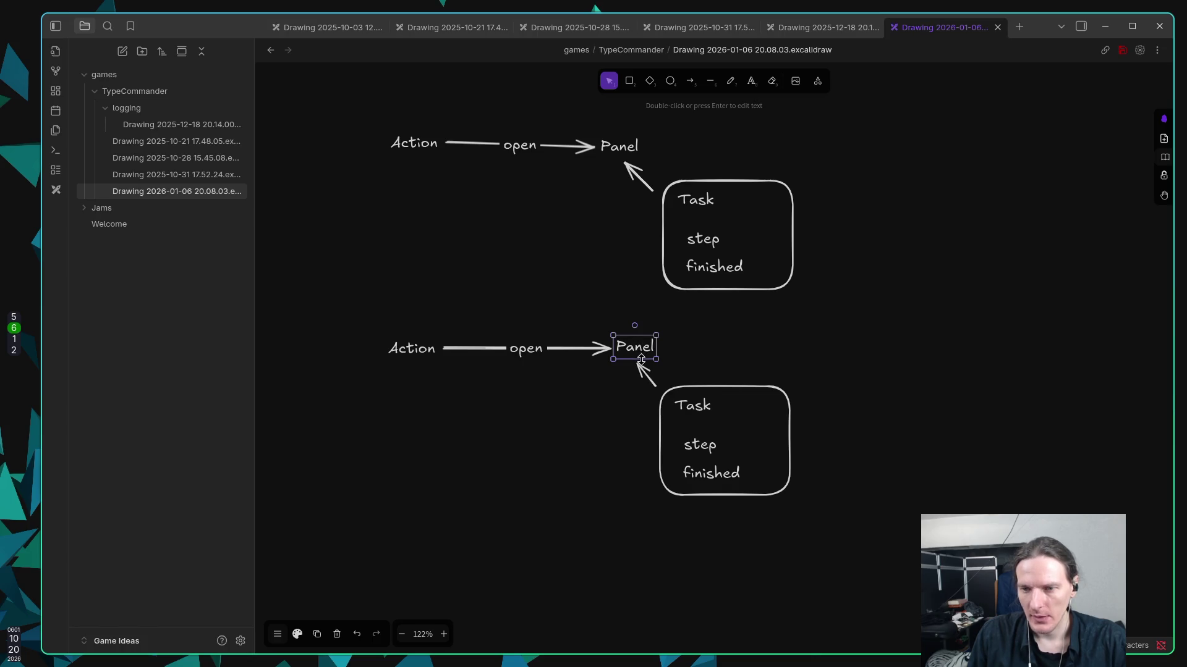
- Redirect the lower open arrow's tip into the Task box
mouse_move(602, 349)
left_mouse_down()
mouse_move(594, 388)
mouse_move(608, 405)
mouse_move(608, 354)
mouse_move(600, 379)
mouse_move(651, 439)
left_mouse_up()
left_click(616, 355)
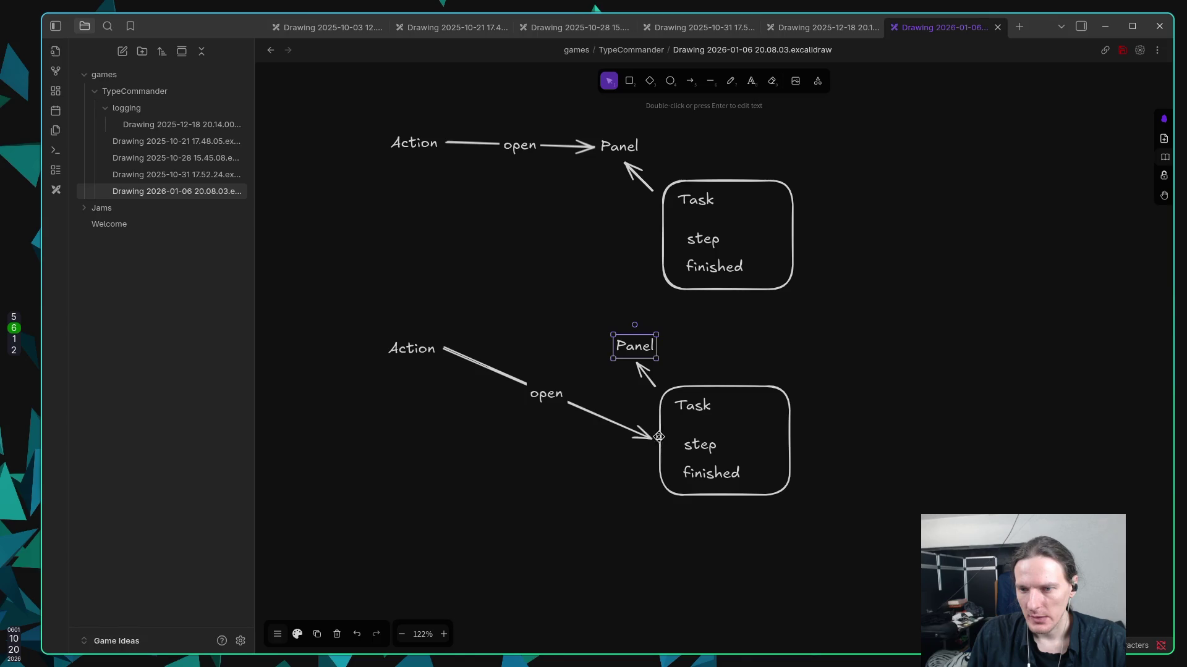
left_click(787, 433)
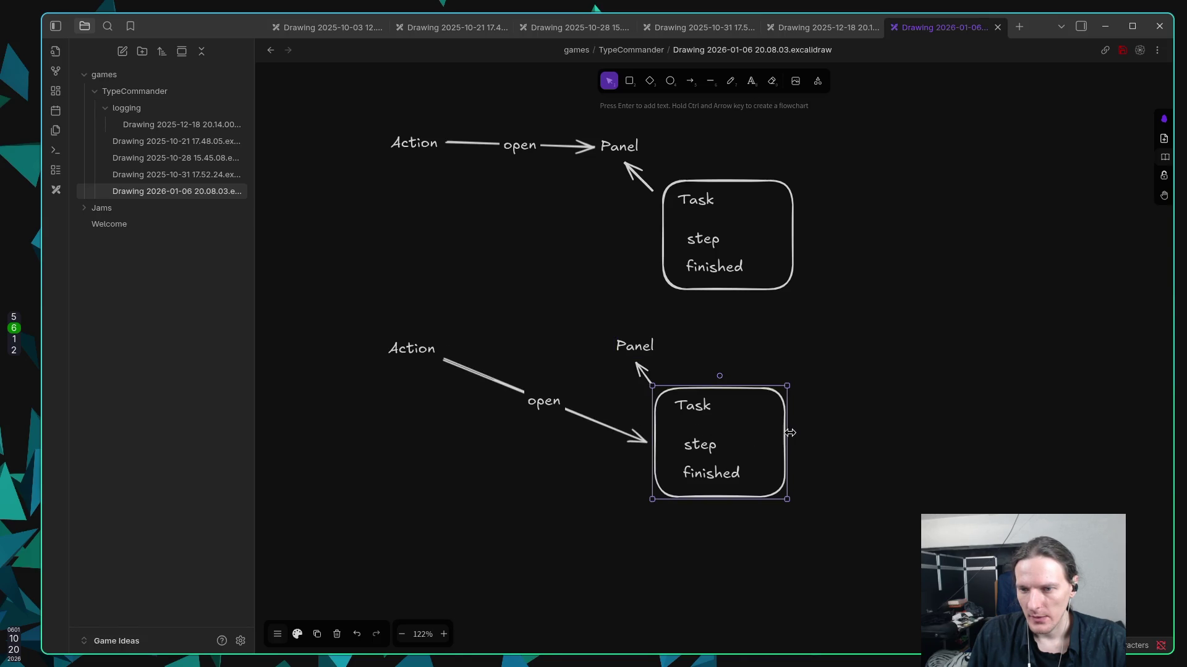
left_click_drag(787, 434, 790, 430)
- Arrange the lower Action, Task and Panel labels into a left-to-right row
mouse_move(637, 346)
left_mouse_down()
mouse_move(812, 340)
mouse_move(869, 389)
mouse_move(943, 416)
mouse_move(767, 473)
mouse_move(803, 519)
left_mouse_up()
mouse_move(780, 474)
left_mouse_down()
mouse_move(678, 413)
mouse_move(703, 402)
left_mouse_up()
left_click_drag(296, 261, 542, 458)
left_click_drag(410, 344, 393, 382)
left_click_drag(879, 378, 984, 463)
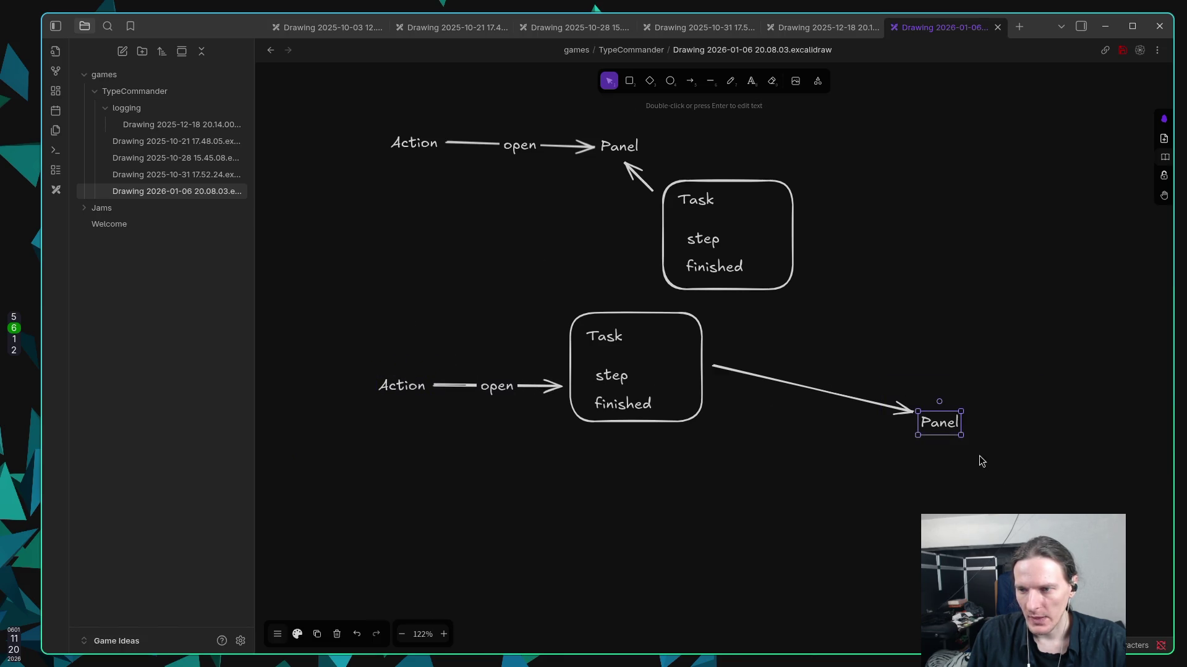
mouse_move(943, 427)
left_mouse_down()
mouse_move(806, 393)
mouse_move(785, 367)
mouse_move(801, 373)
mouse_move(795, 441)
mouse_move(803, 374)
left_mouse_up()
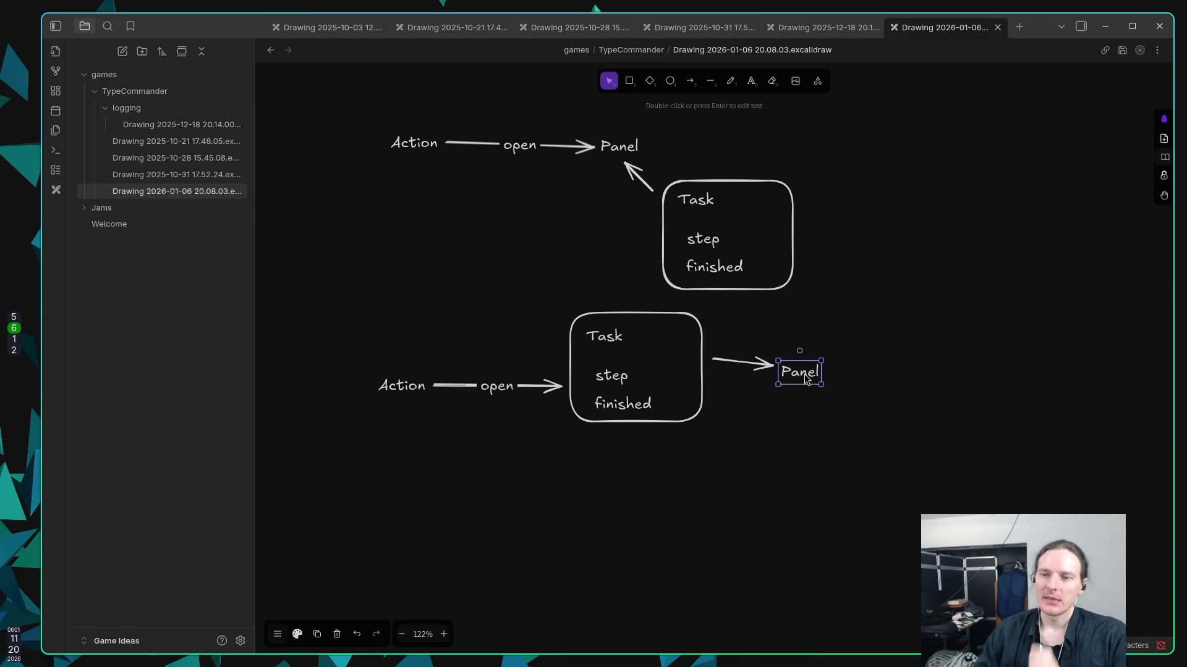
- Add a 'ProgressBar' text label just beneath the lower Panel
double_click(884, 413)
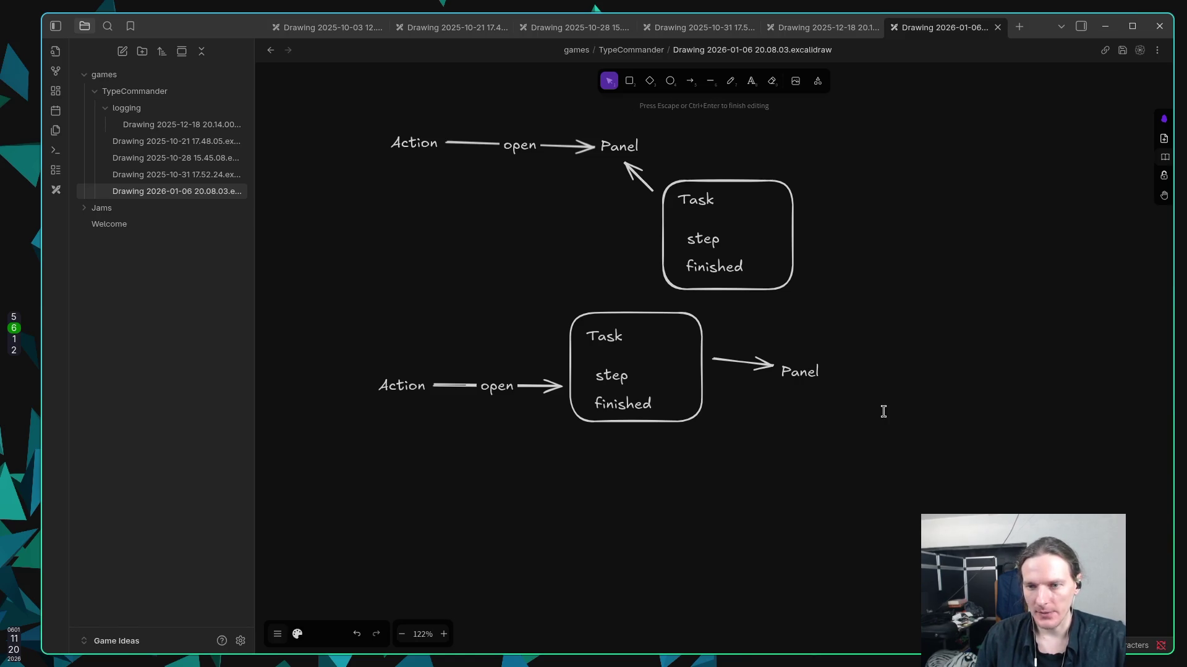
type("Progress")
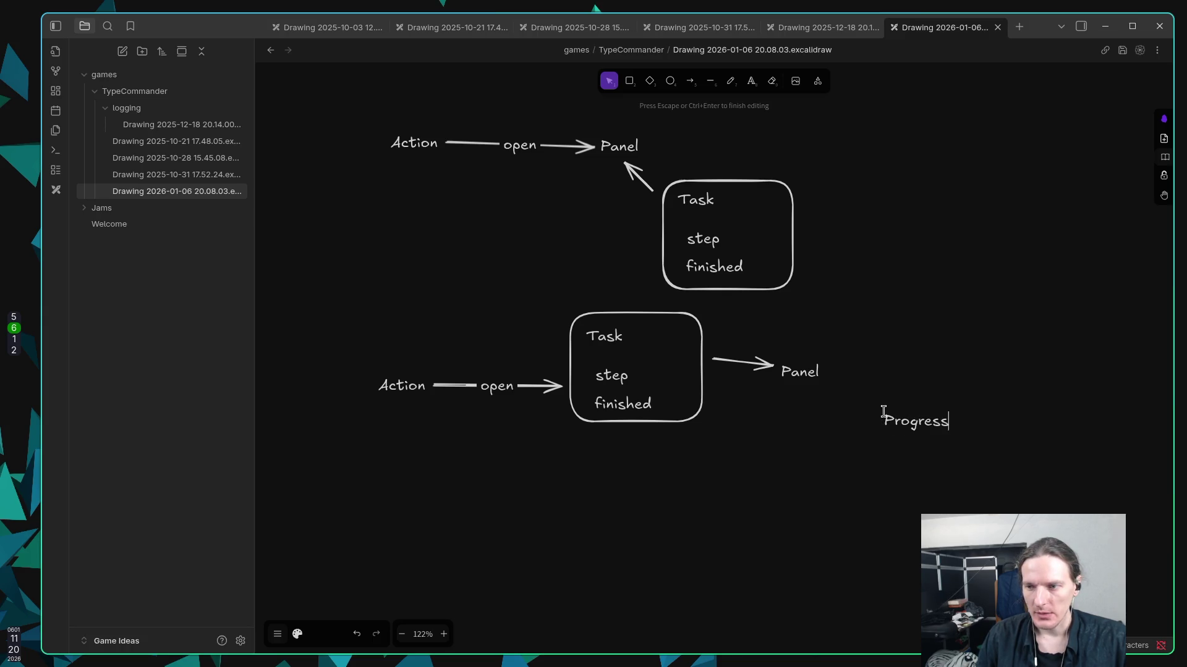
type("Bar")
key("Escape")
left_click_drag(920, 422, 864, 431)
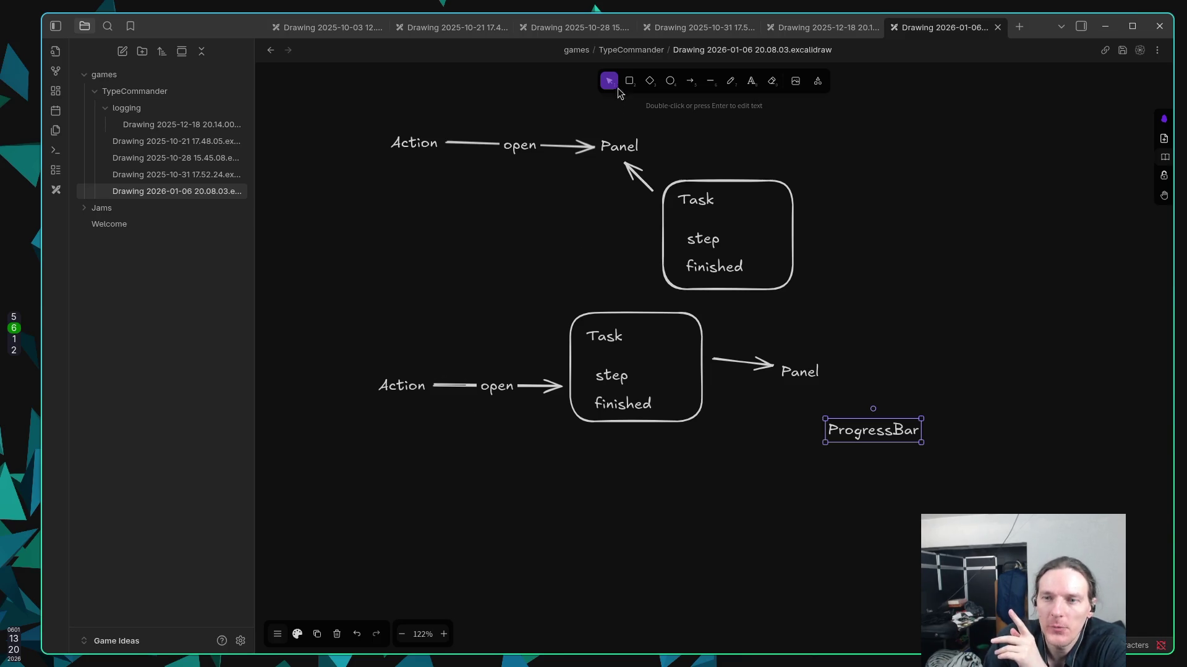
- Nudge the upper Panel label slightly up-left and start a new text label below it
left_click(613, 134)
left_click_drag(614, 134, 609, 129)
left_click(584, 188)
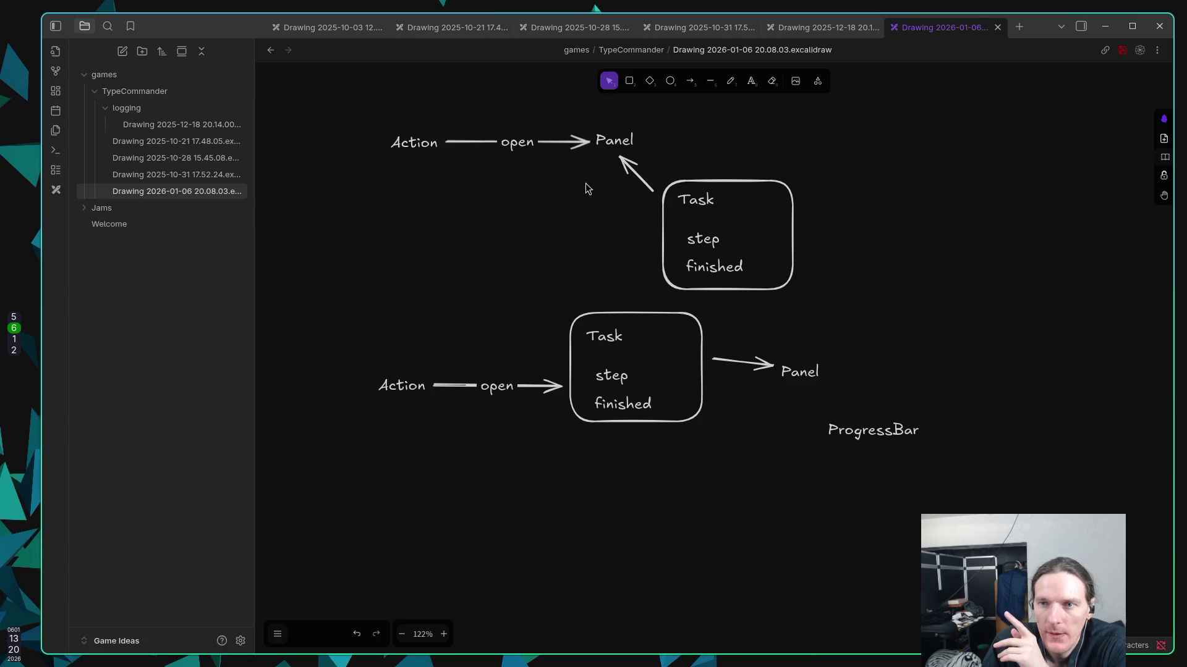
left_click(751, 81)
left_click(529, 216)
- Place a 'Start' label under the upper Panel, joined to Panel by a curved arrow
type("Start")
key("BackSpace")
type("rt")
key("Escape")
left_click_drag(553, 221, 565, 199)
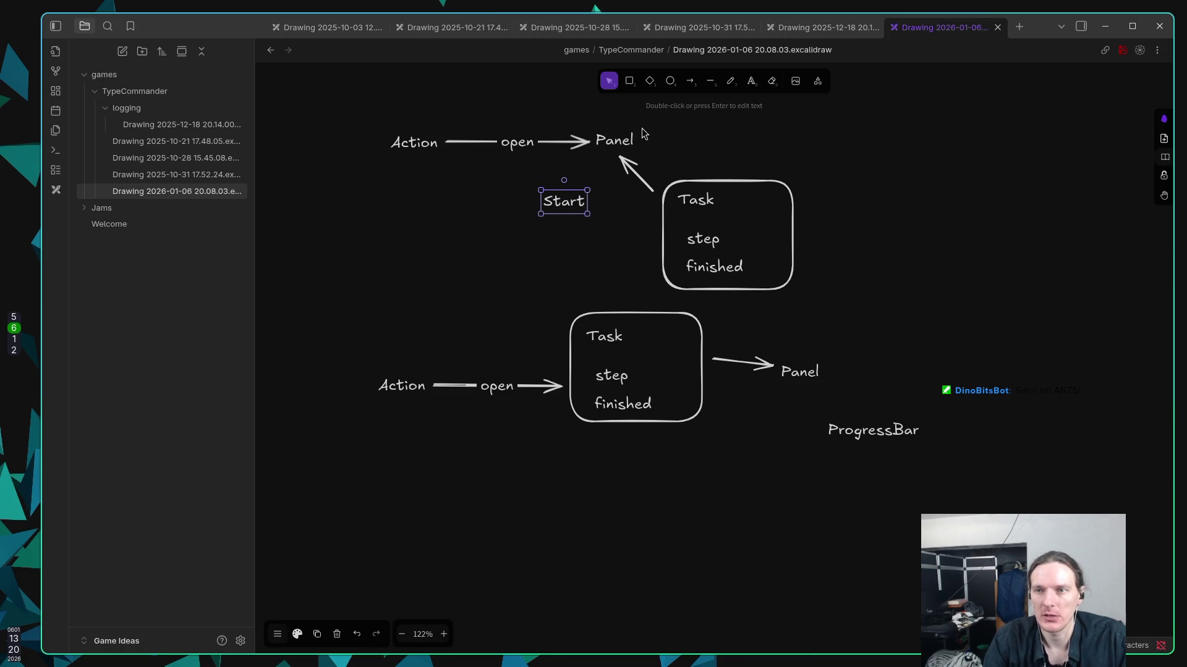
key("a")
left_click_drag(598, 156, 572, 185)
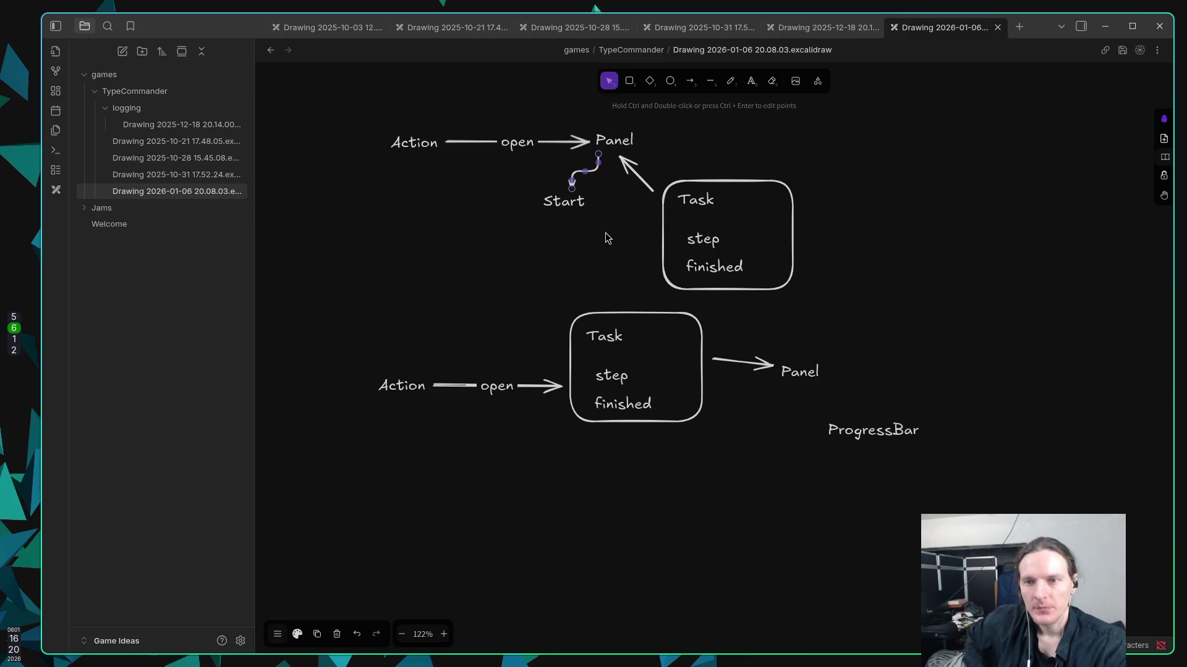
- Add an 'Action' text label level with Start, and shift Start left
left_click(751, 82)
left_click(415, 212)
type("Action")
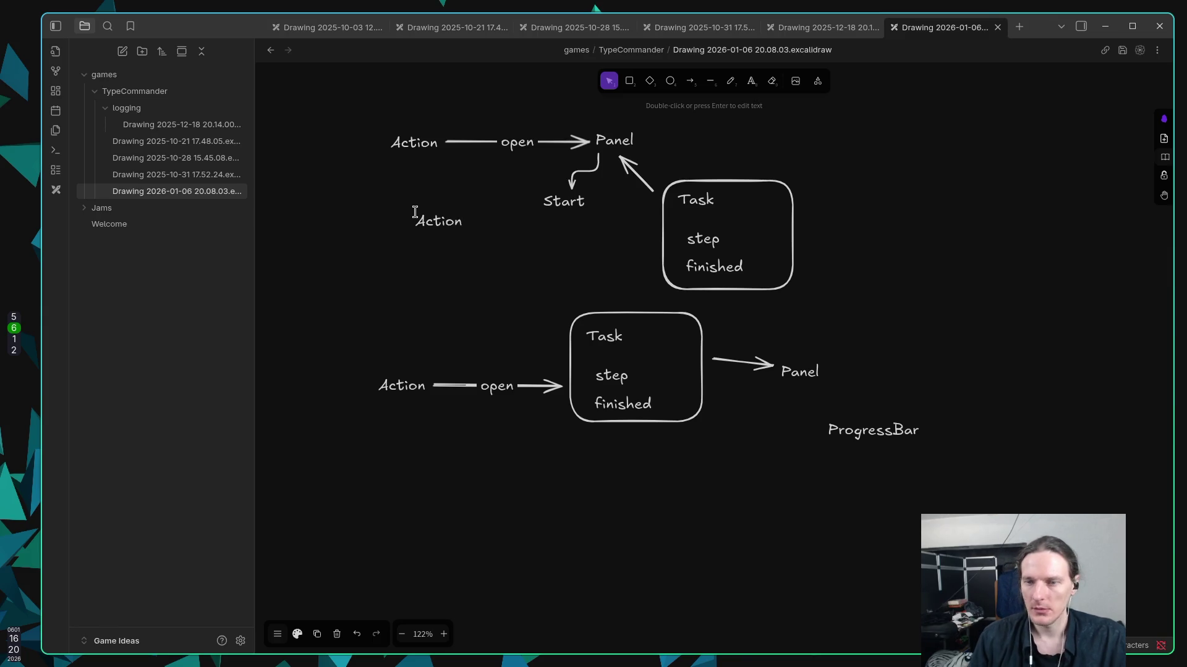
left_click(457, 265)
mouse_move(441, 222)
left_mouse_down()
mouse_move(408, 214)
mouse_move(420, 217)
left_mouse_up()
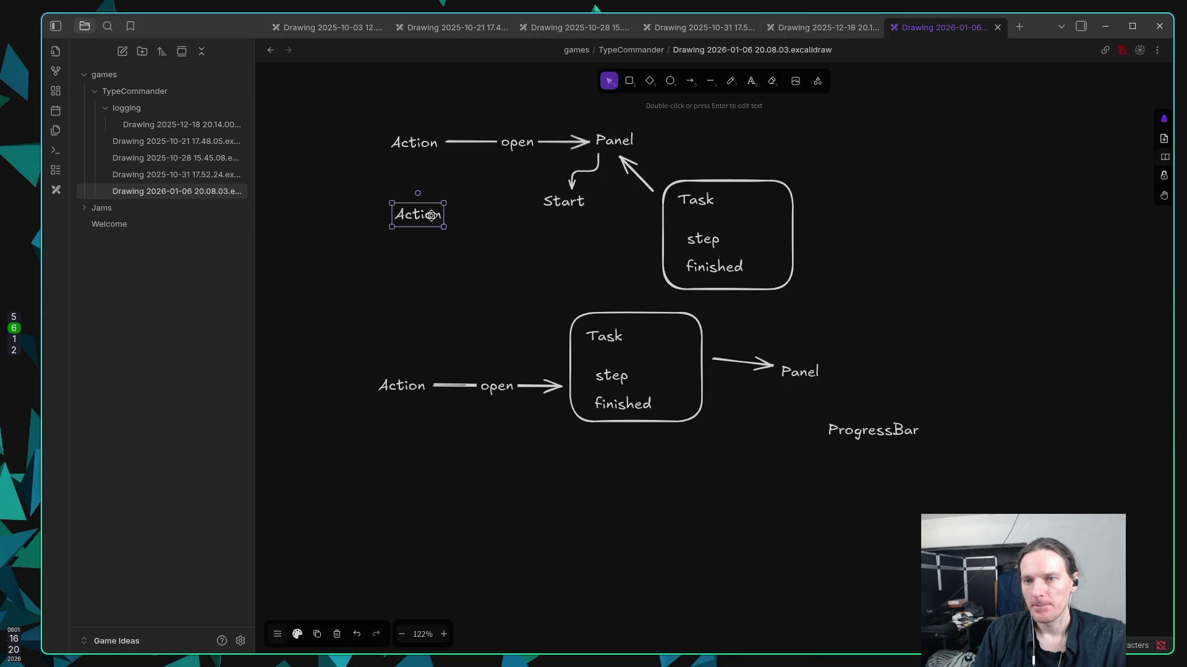
mouse_move(571, 208)
left_mouse_down()
mouse_move(537, 213)
mouse_move(549, 191)
left_mouse_up()
- Connect the new Action to the upper Task box with an arrow labelled 'start'
left_click(690, 80)
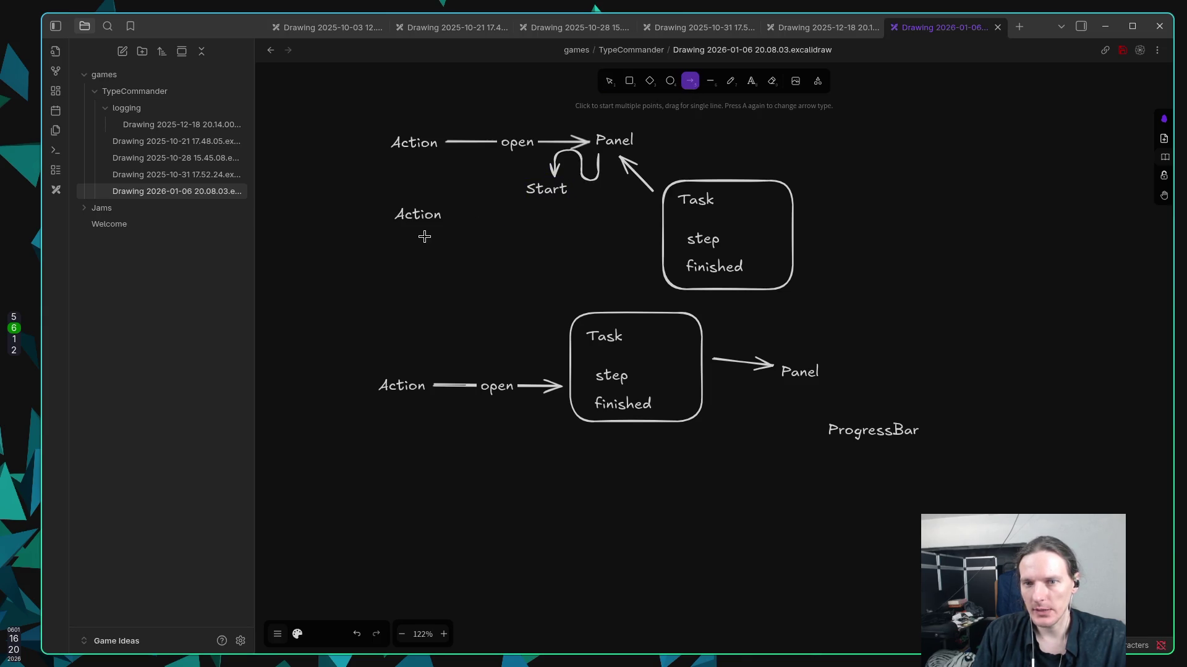
left_click_drag(442, 216, 660, 236)
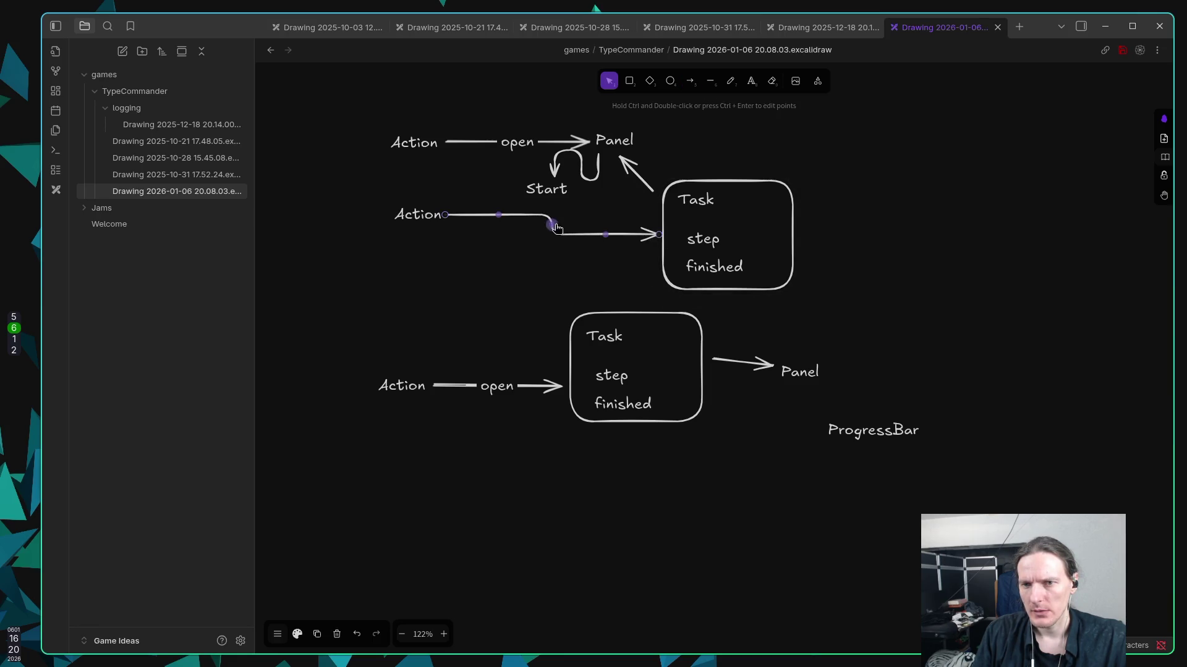
double_click(531, 221)
type("tar")
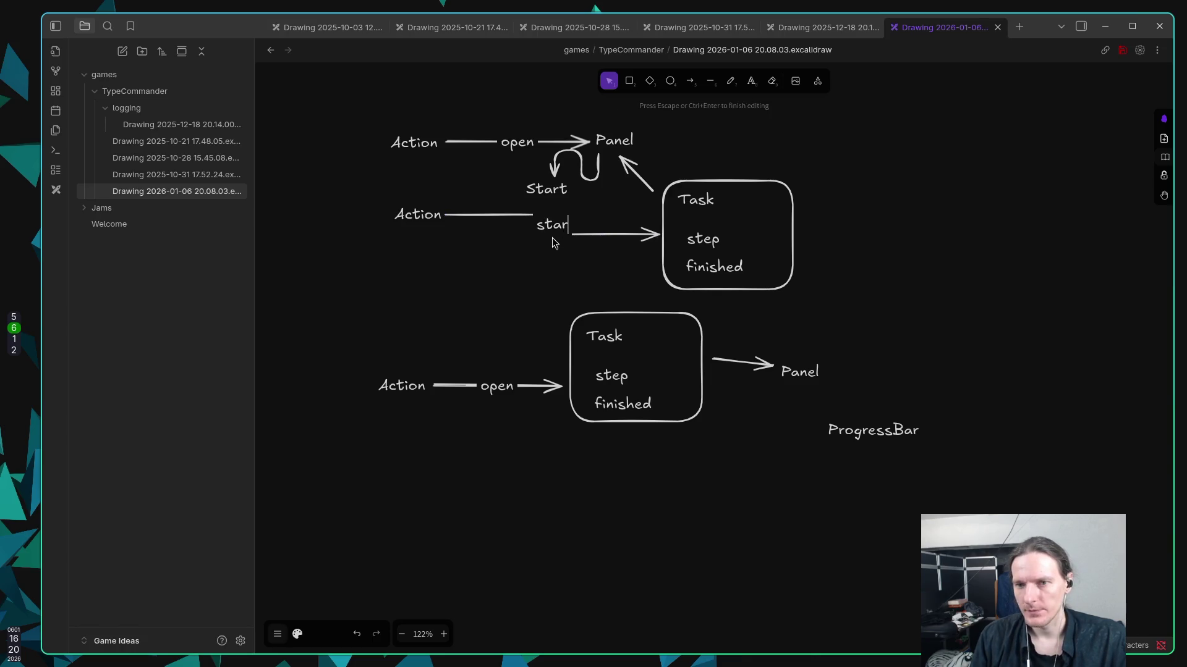
type("t")
key("Escape")
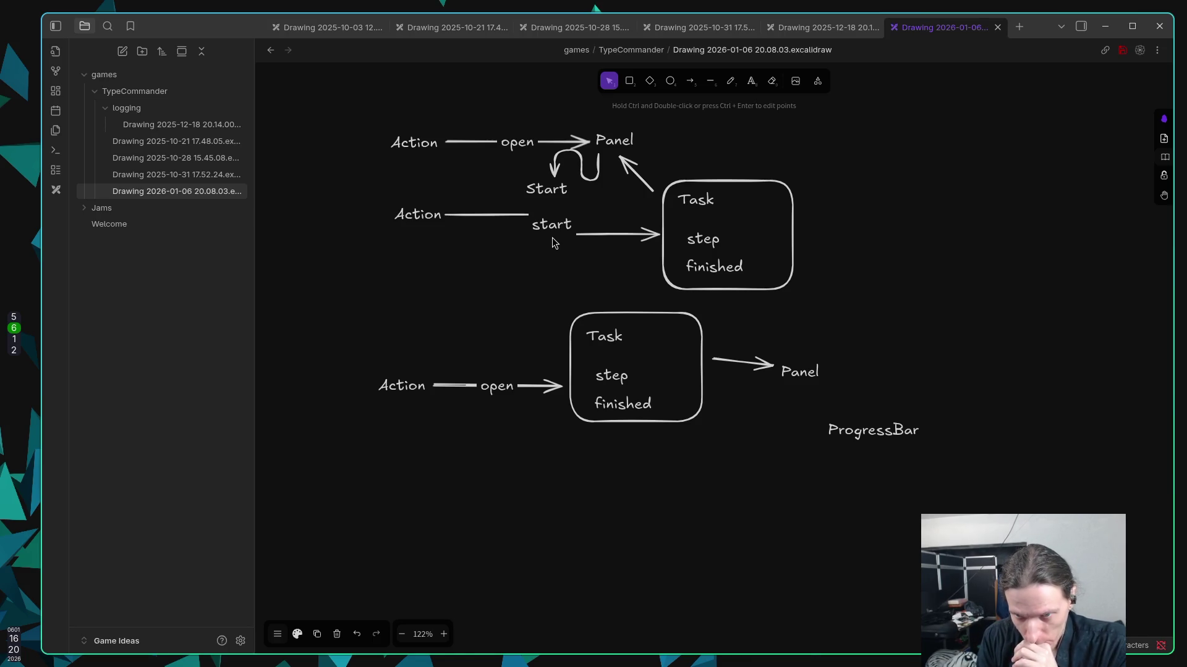
mouse_move(431, 221)
left_mouse_down()
mouse_move(418, 233)
mouse_move(429, 235)
left_mouse_up()
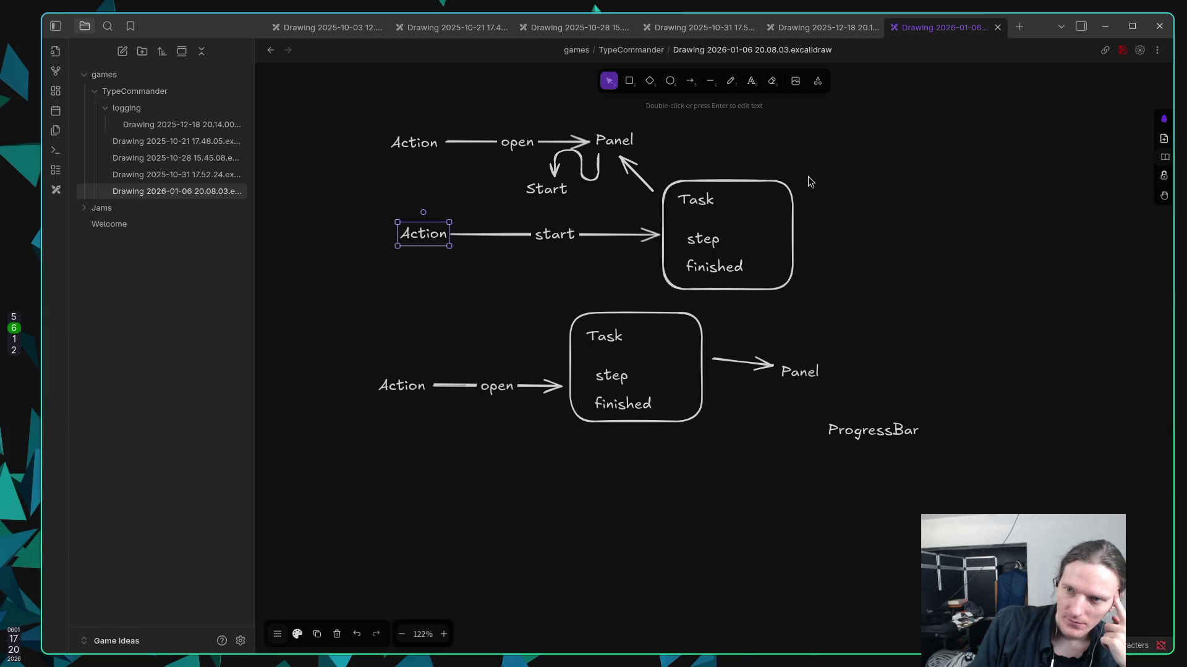
- Draw a small box labelled 'Task' below the lower diagram
left_click(560, 299)
mouse_move(575, 326)
left_mouse_down()
mouse_move(695, 440)
mouse_move(712, 440)
left_mouse_up()
left_click(712, 441)
key("r")
left_click_drag(411, 486, 466, 515)
key("Return")
type("Task")
key("Escape")
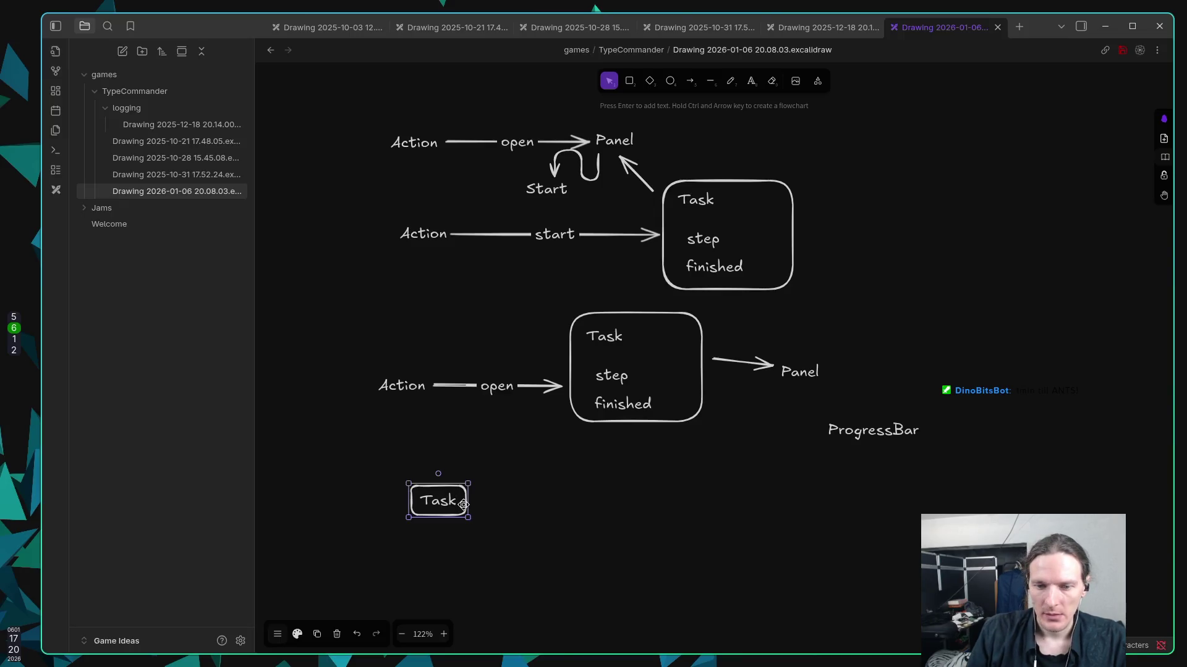
- Reposition the small Task box slightly up and to the right
left_click_drag(467, 512, 440, 482)
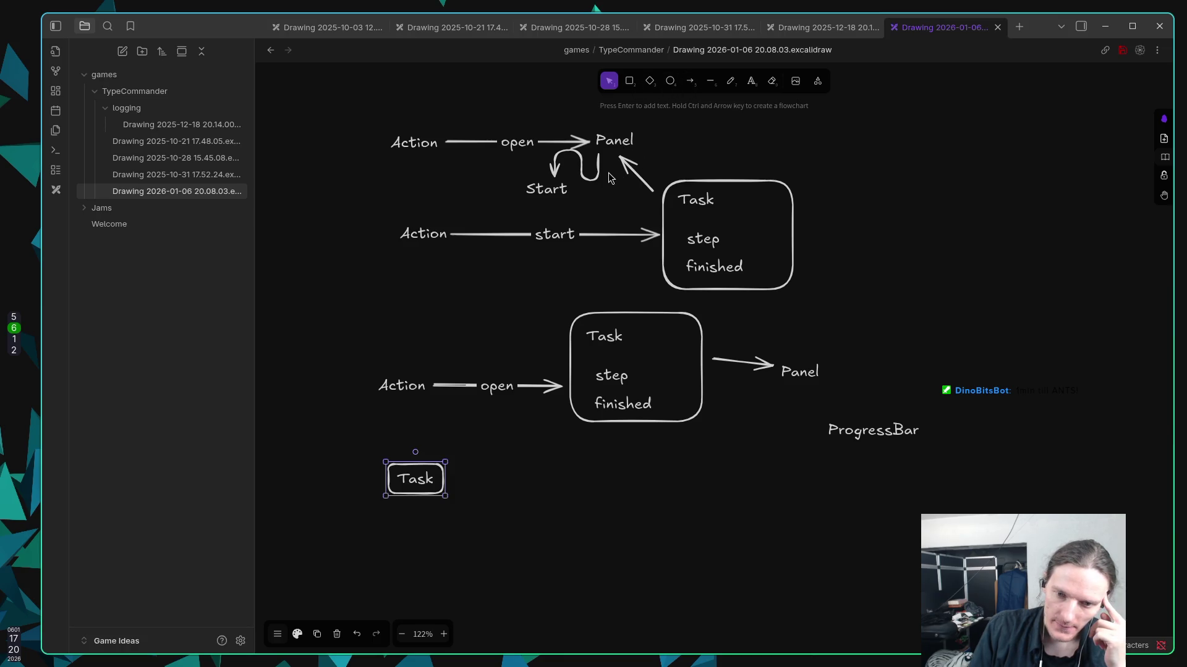
left_click_drag(424, 476, 465, 465)
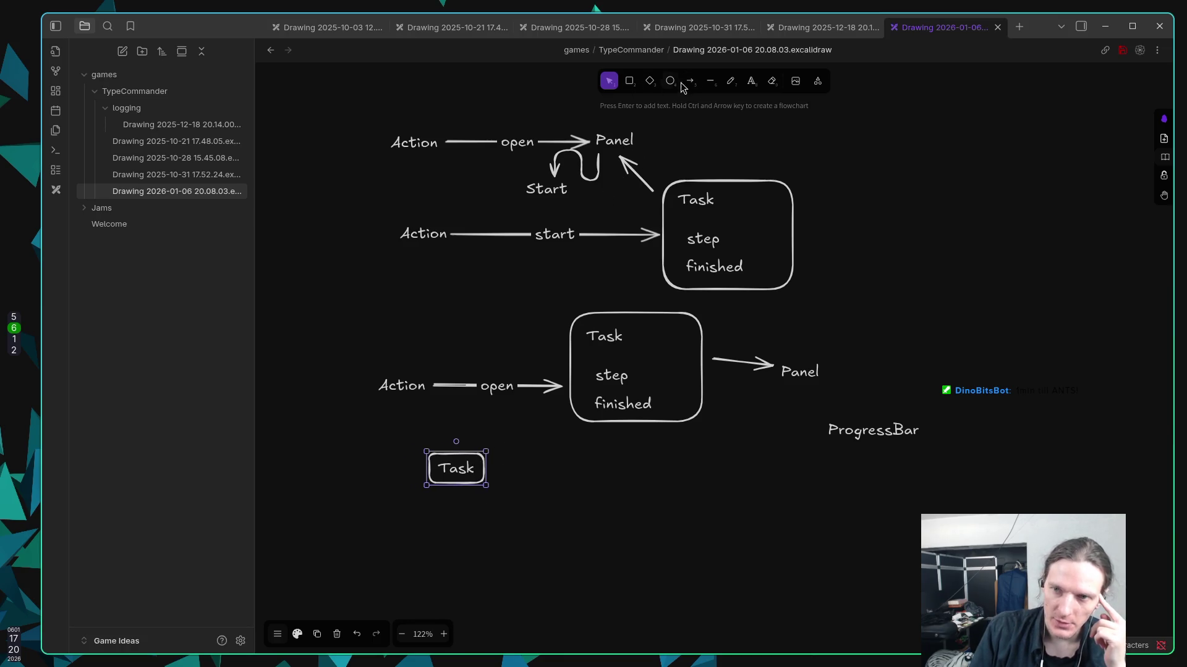
left_click(750, 81)
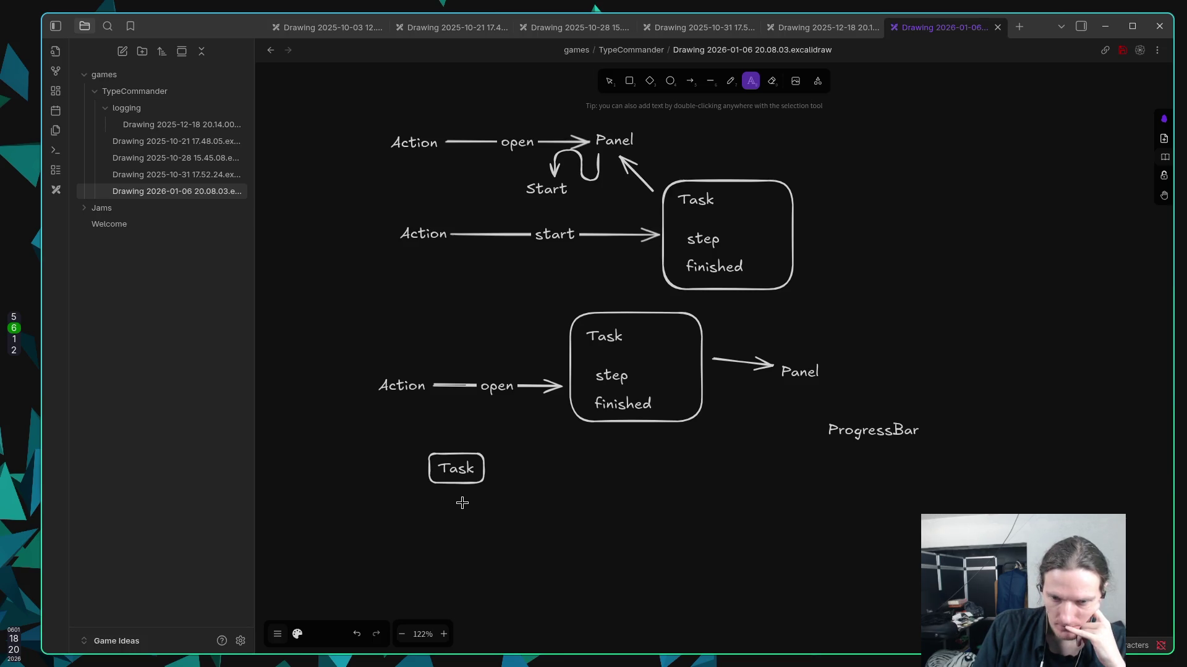
right_click(464, 503)
left_click(445, 506)
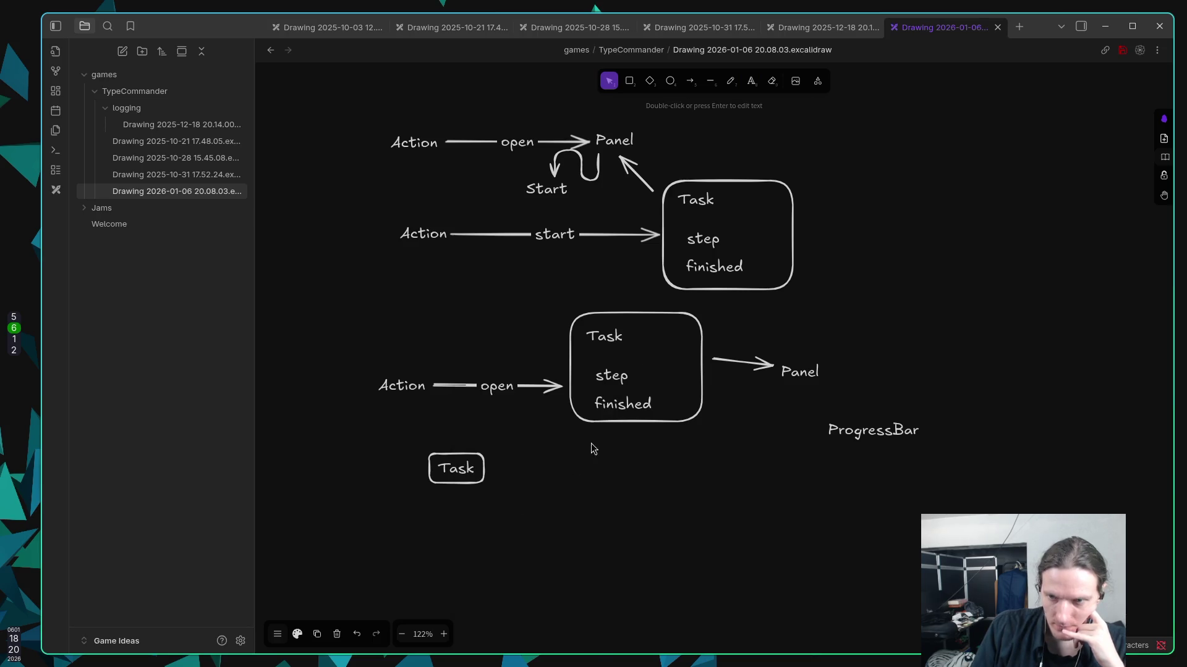
- Draw an elbow arrow labelled 'start' out of the small Task box, extending its end right
left_click(689, 81)
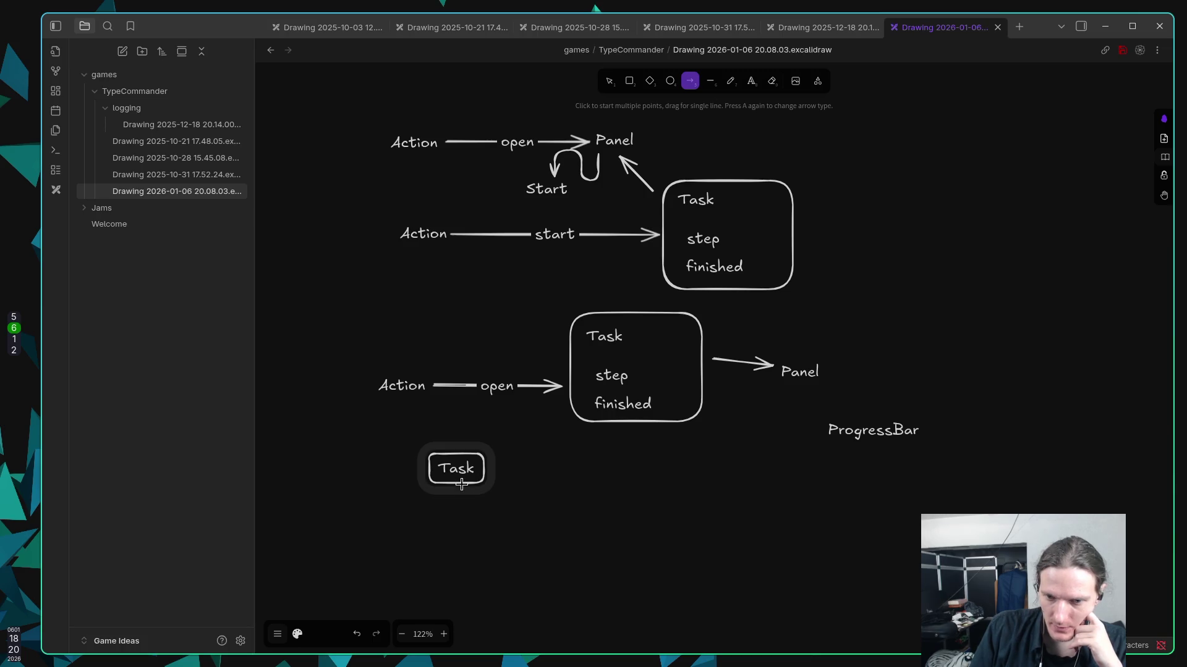
mouse_move(456, 488)
left_mouse_down()
mouse_move(609, 512)
mouse_move(580, 515)
left_mouse_up()
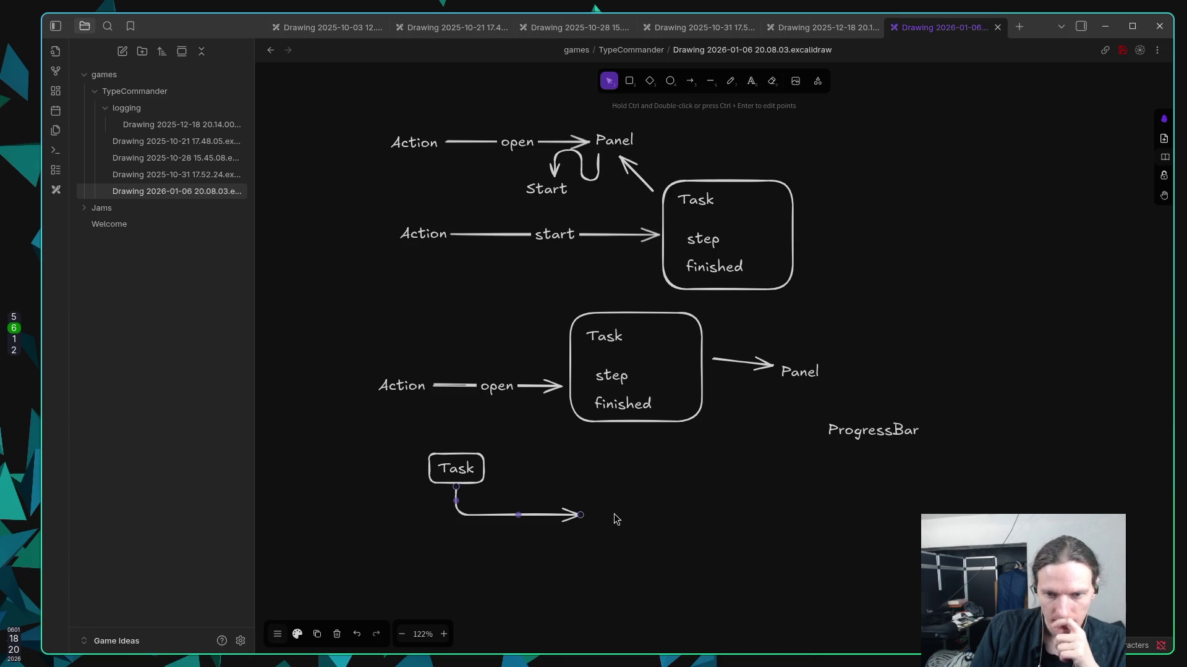
double_click(497, 514)
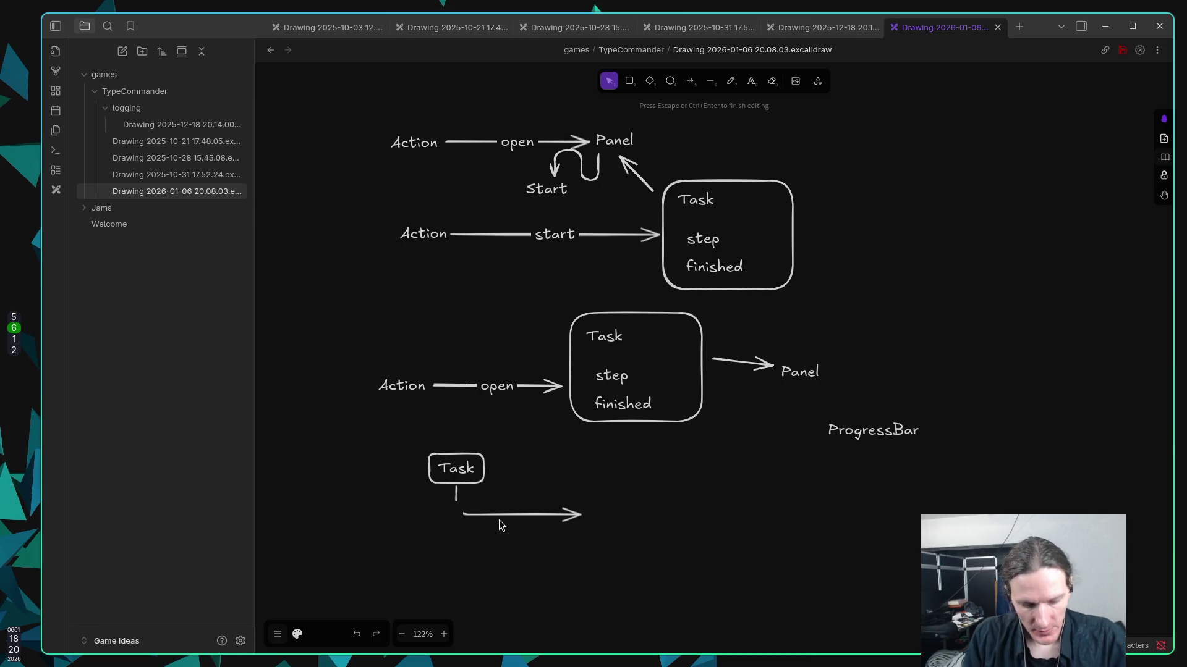
type("start")
key("Escape")
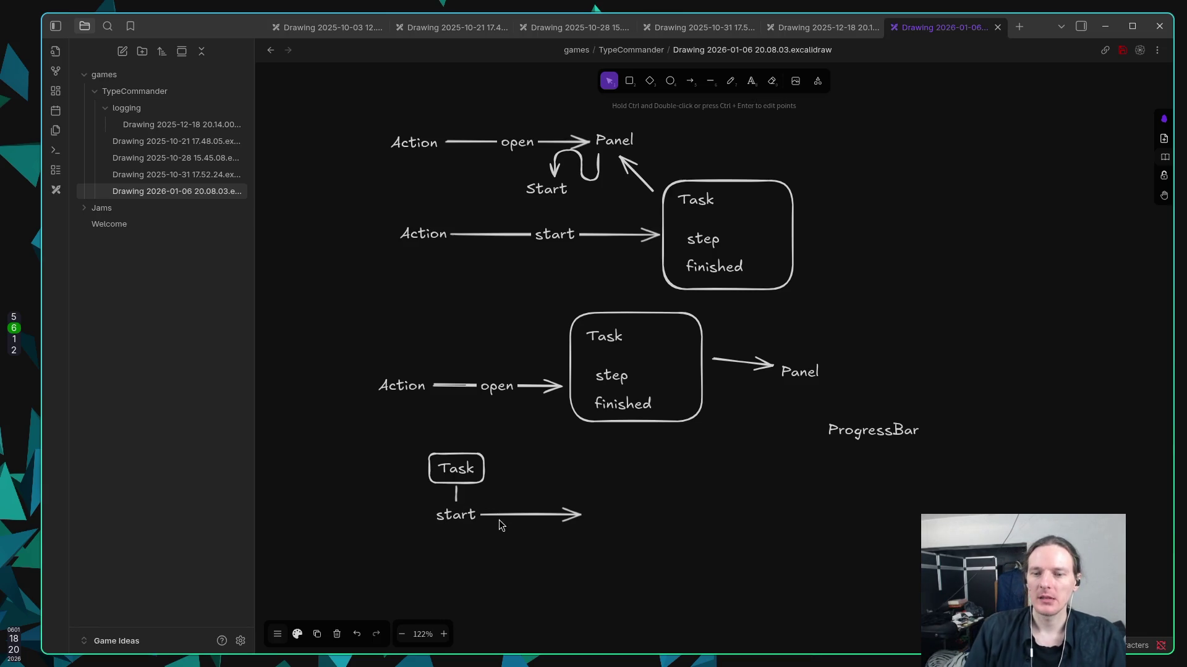
left_click(581, 515)
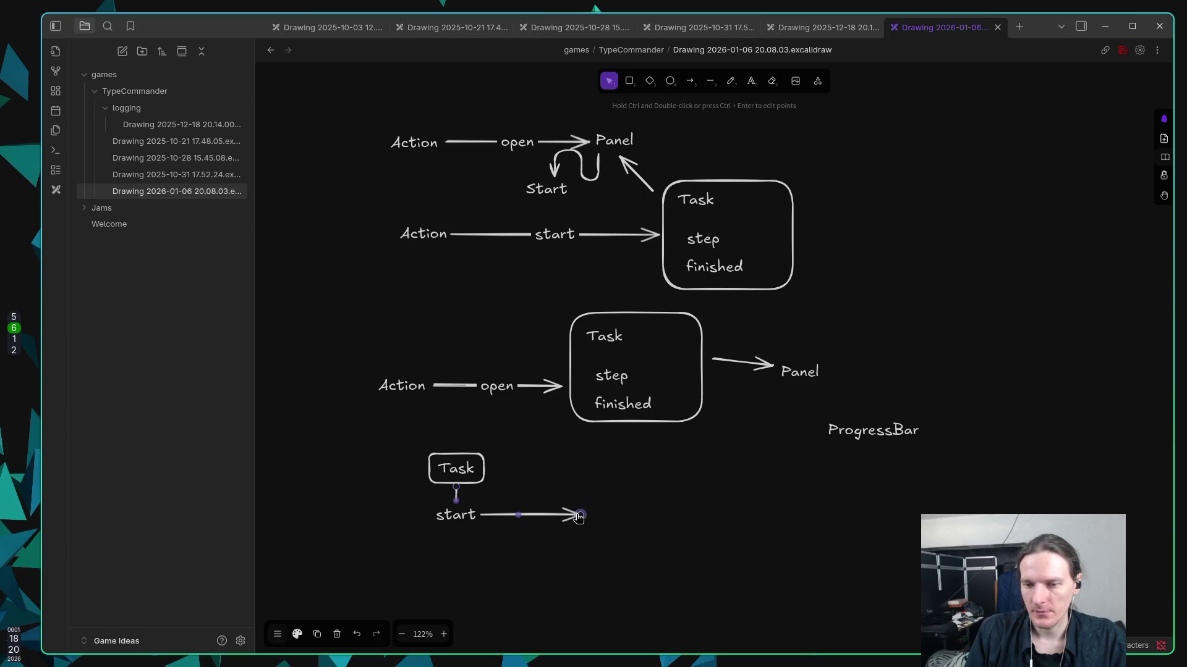
left_click_drag(584, 516, 608, 513)
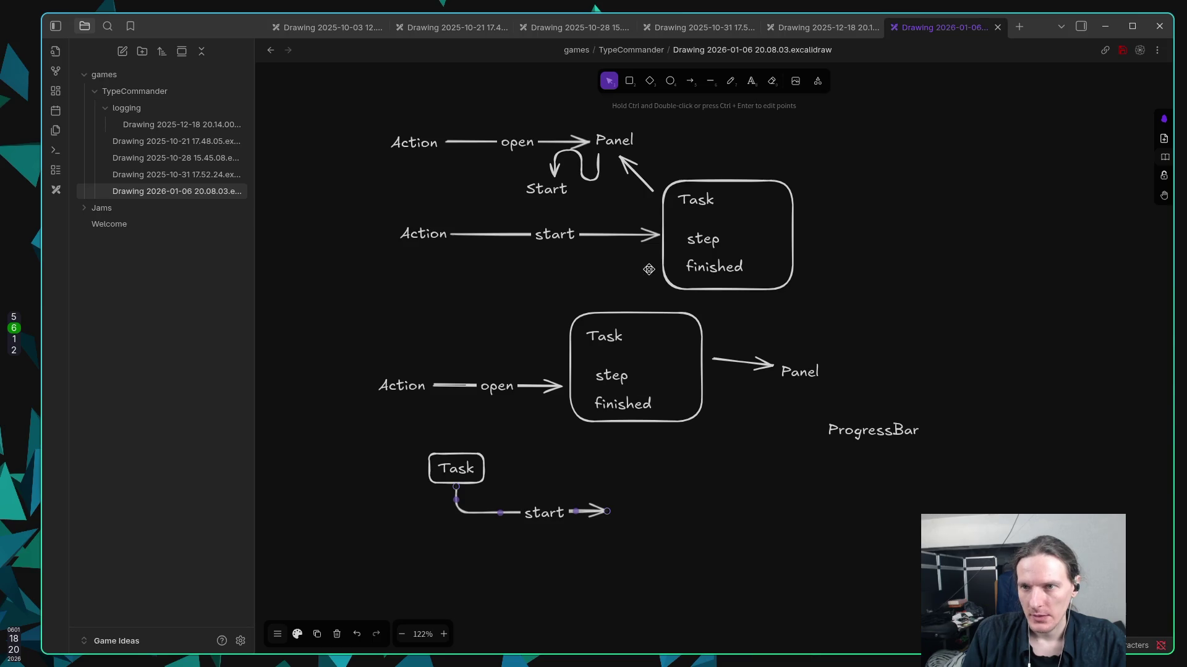
left_click(608, 513)
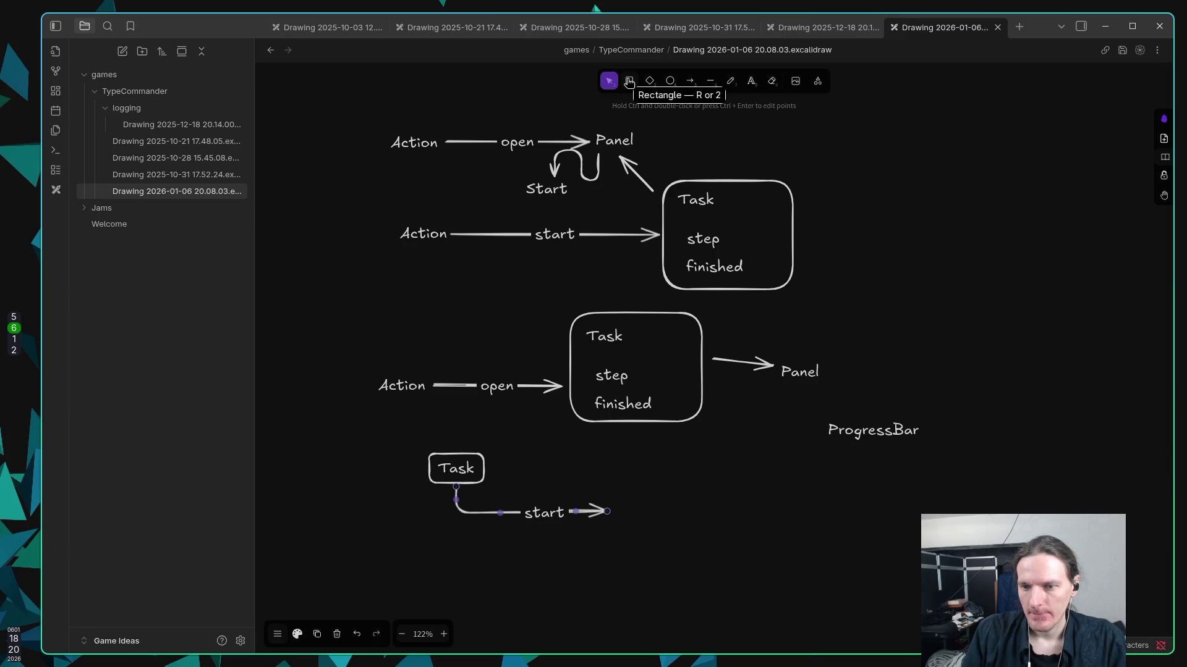
- Draw a box at the start arrow's end and attach the arrow's tip to it
left_click(629, 81)
left_click_drag(616, 480, 773, 589)
left_click(597, 509)
left_click_drag(598, 510, 620, 515)
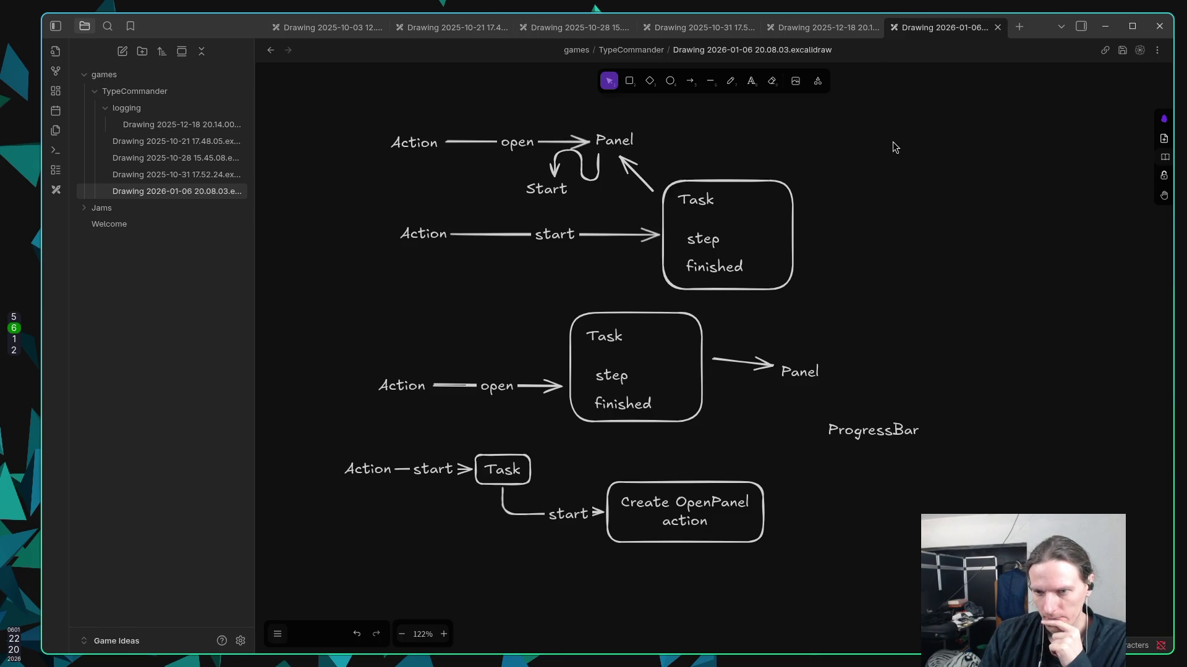
right_click(893, 185)
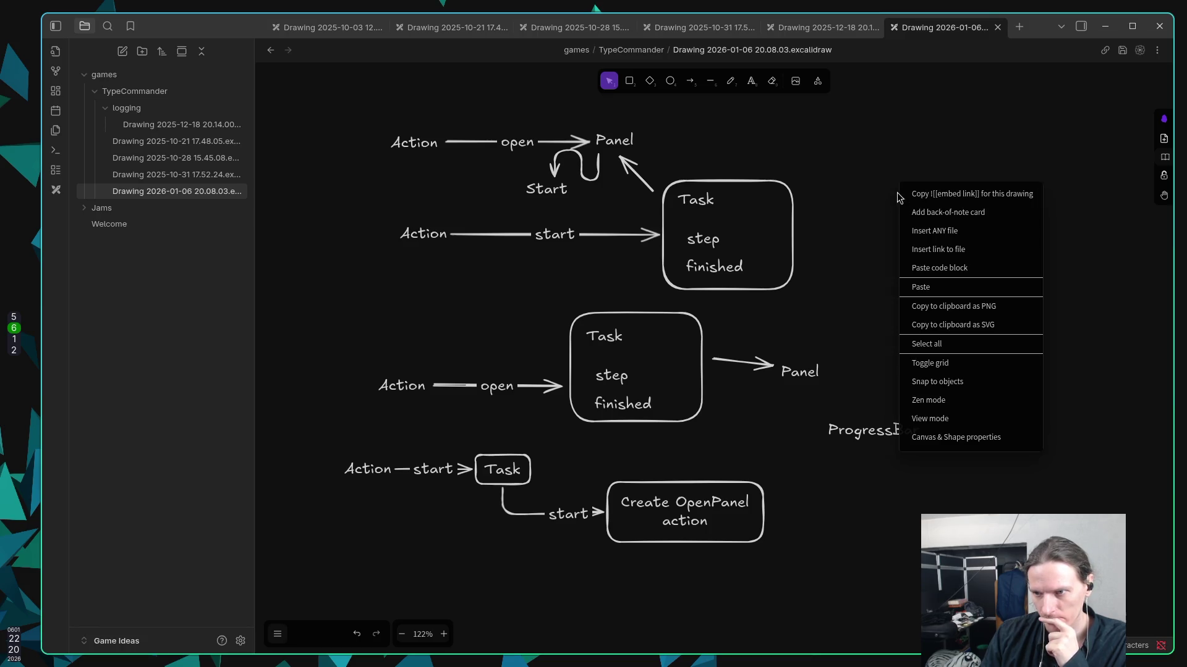
left_click(872, 186)
scroll(890, 191, "down", 1)
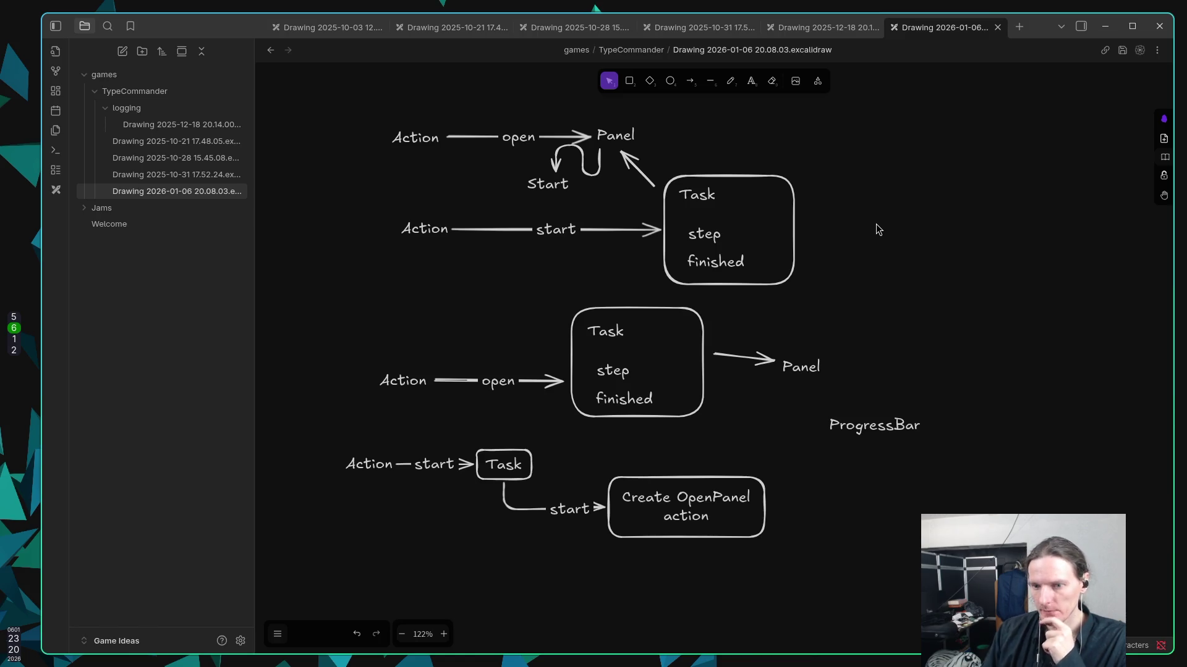
scroll(887, 247, "up", 1)
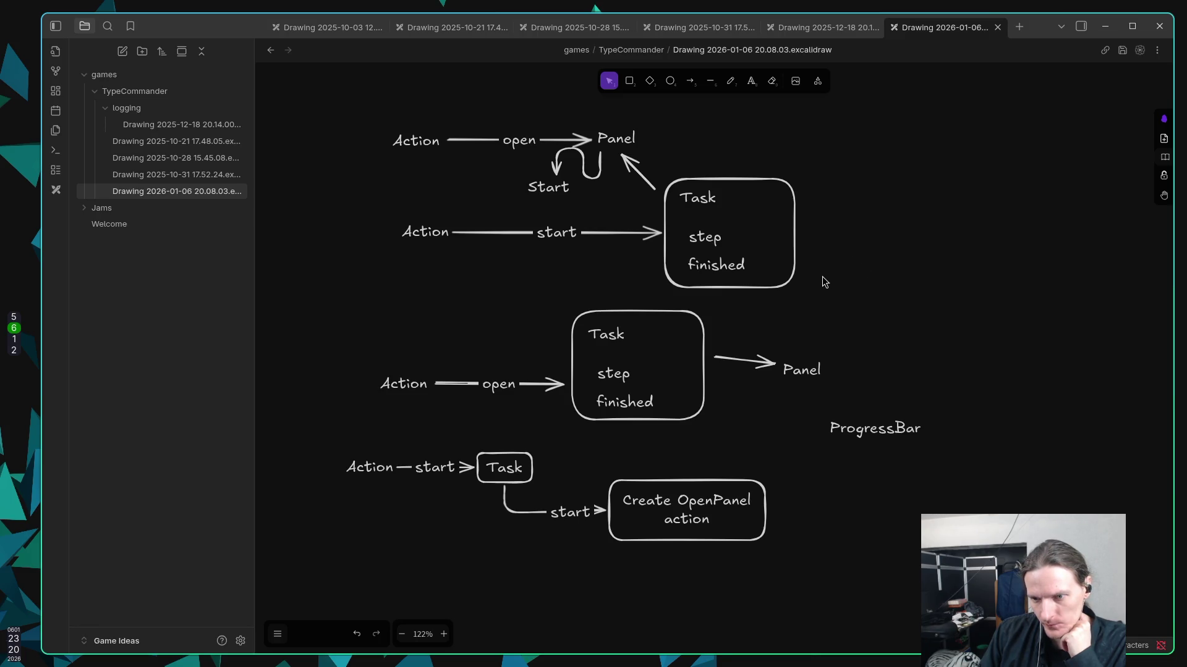
left_click(691, 521)
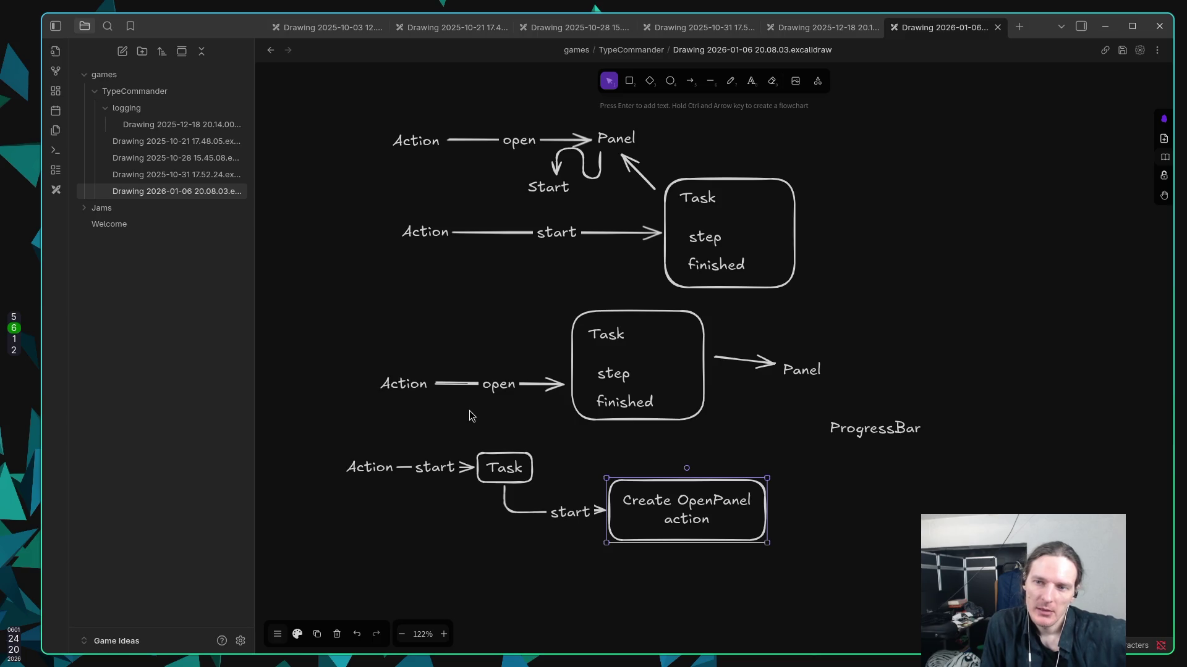
key("super+5")
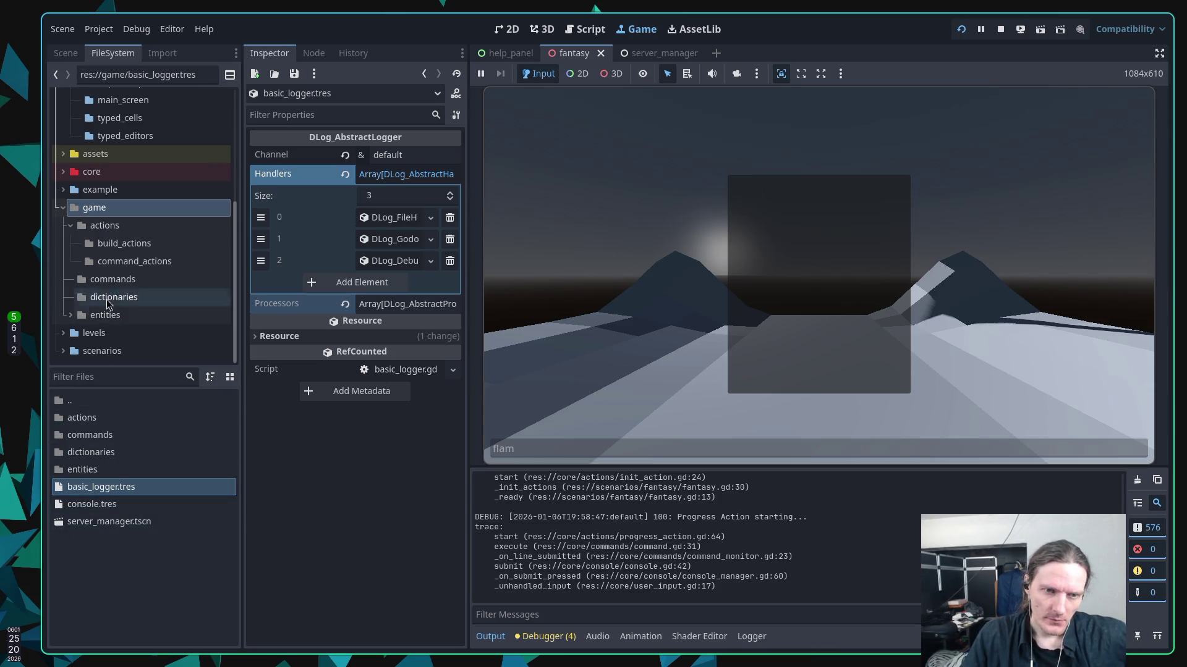
- Open test_progress_action.tres from game > actions > build_actions in the Inspector
left_click(102, 228)
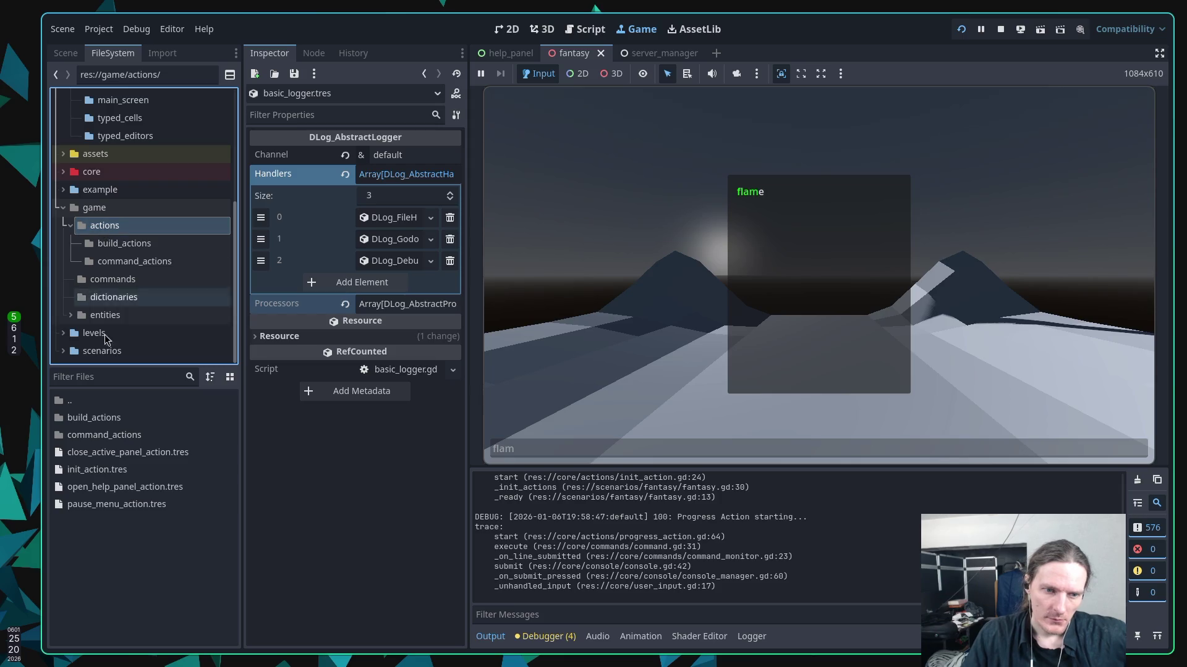
left_click(111, 250)
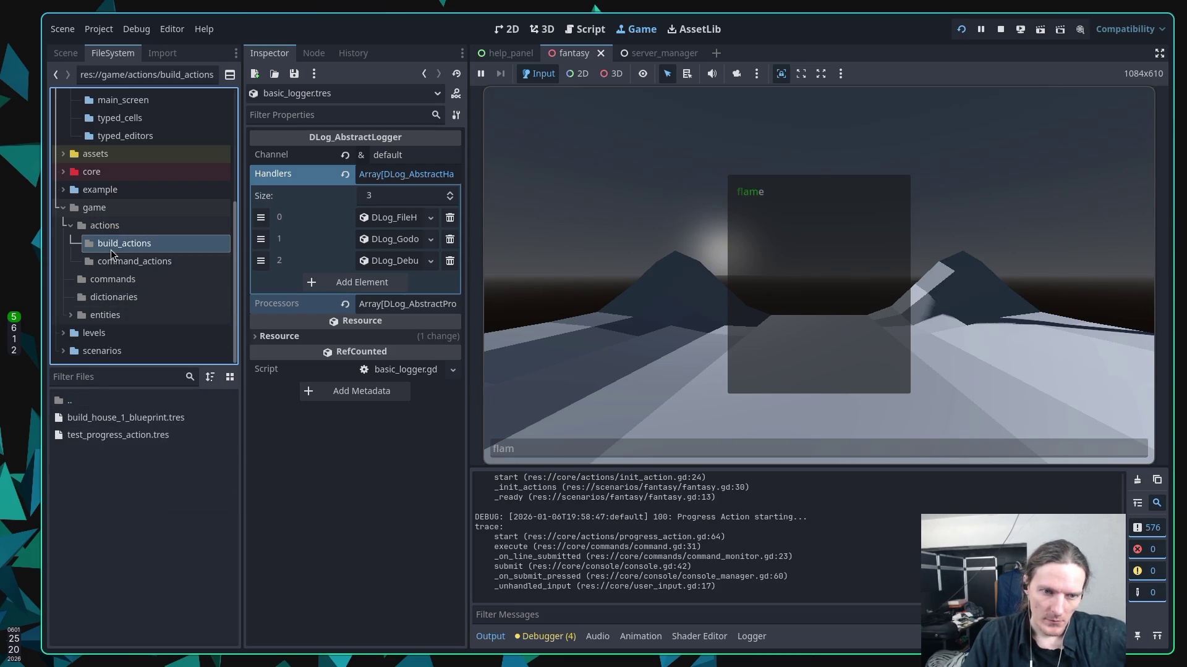
double_click(117, 435)
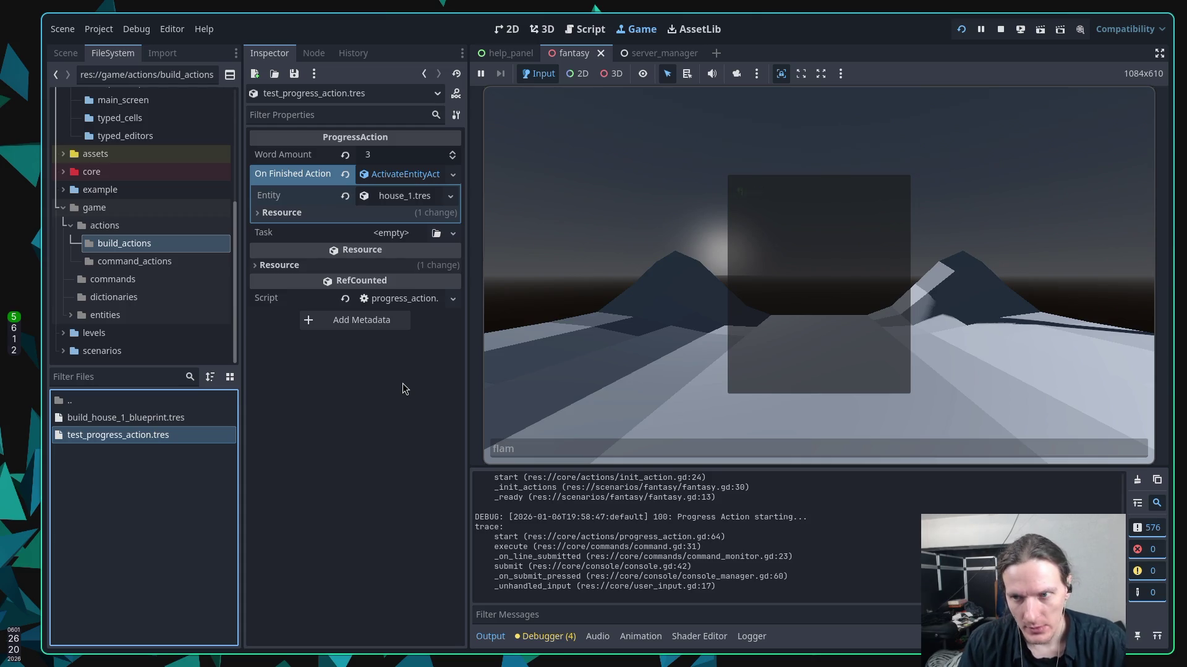
left_click(588, 324)
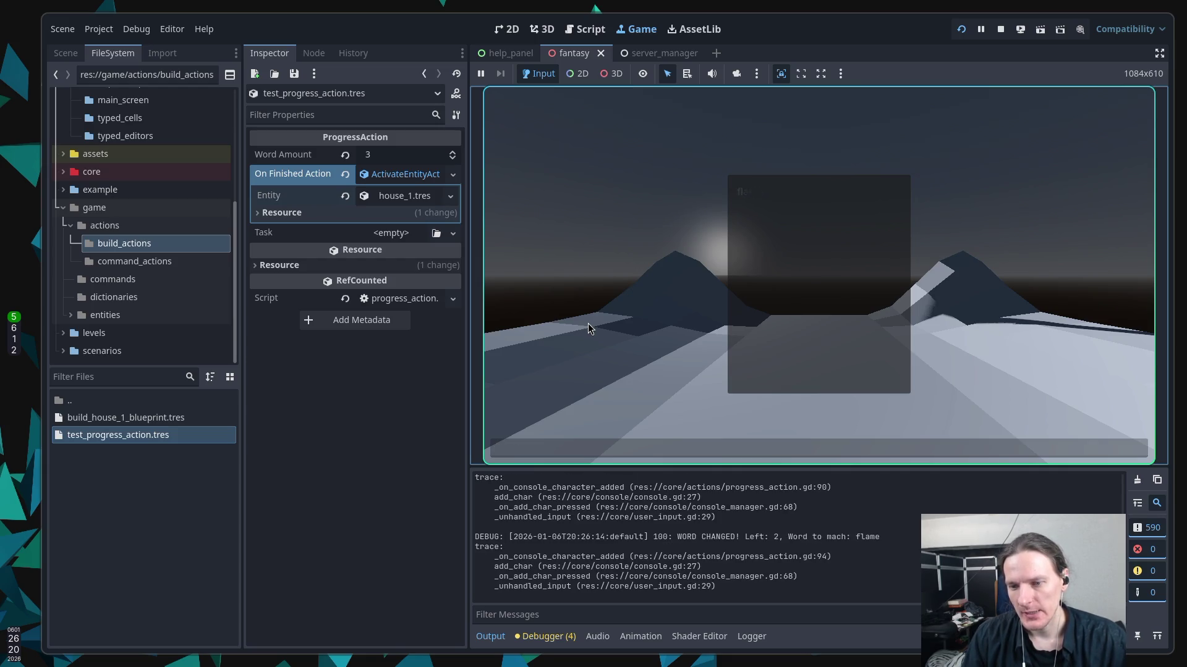
- Close the flame panel with 'exit' and start the progress action with 'pa'
type("exit")
key("Return")
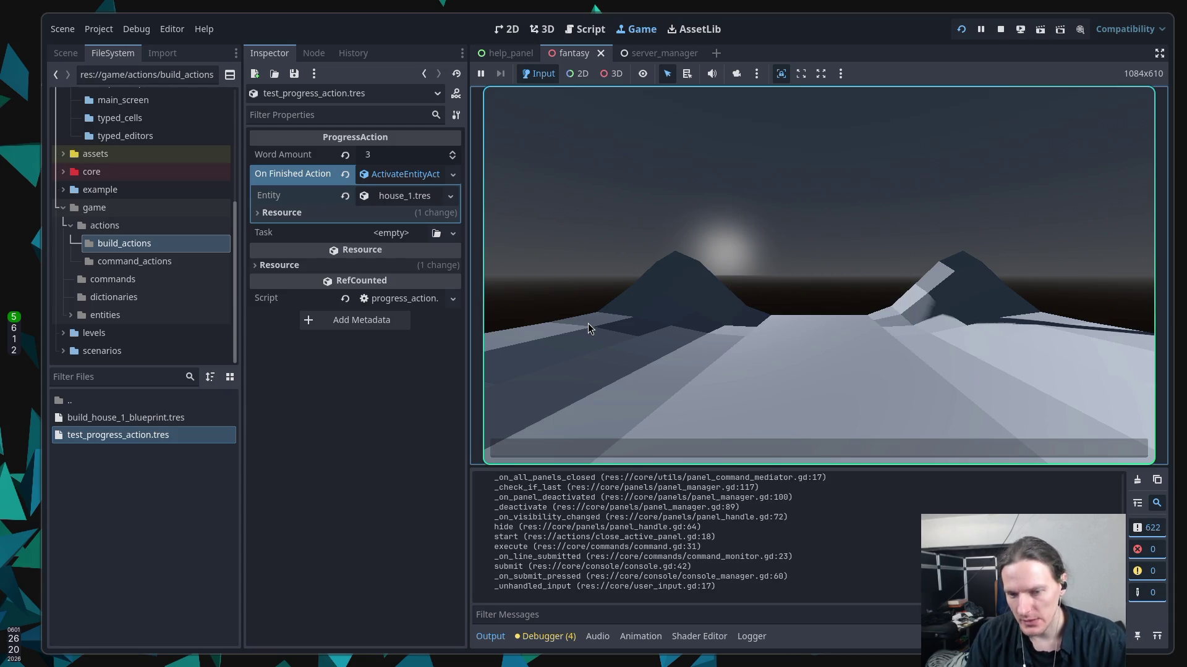
type("pa")
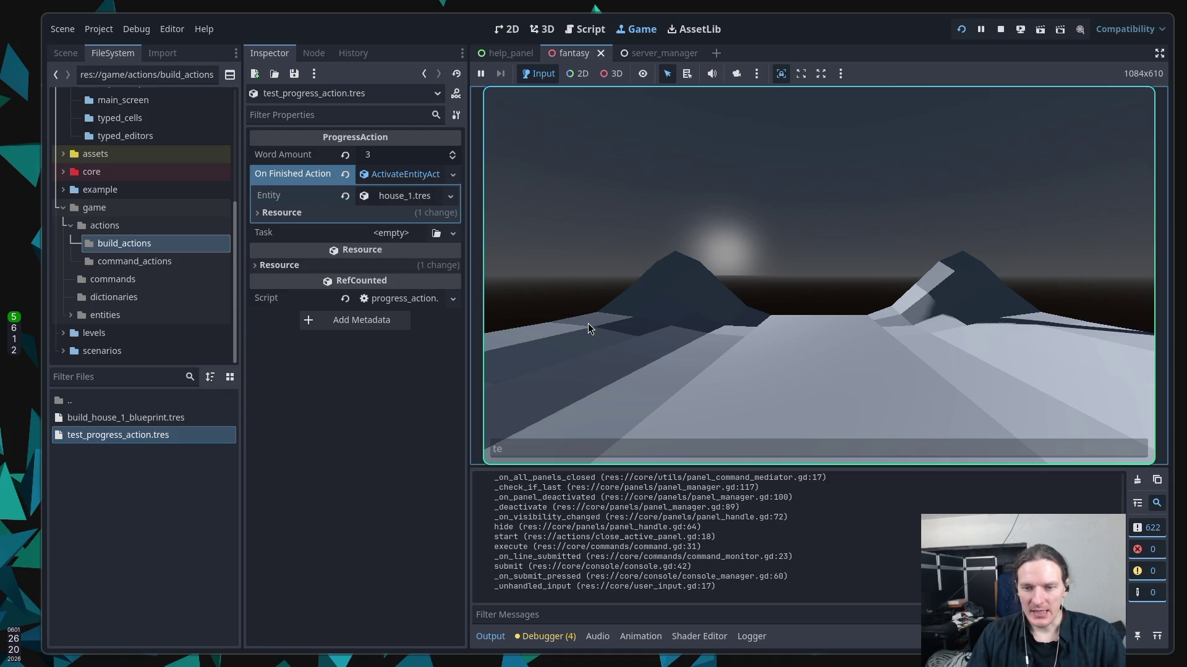
key("Return")
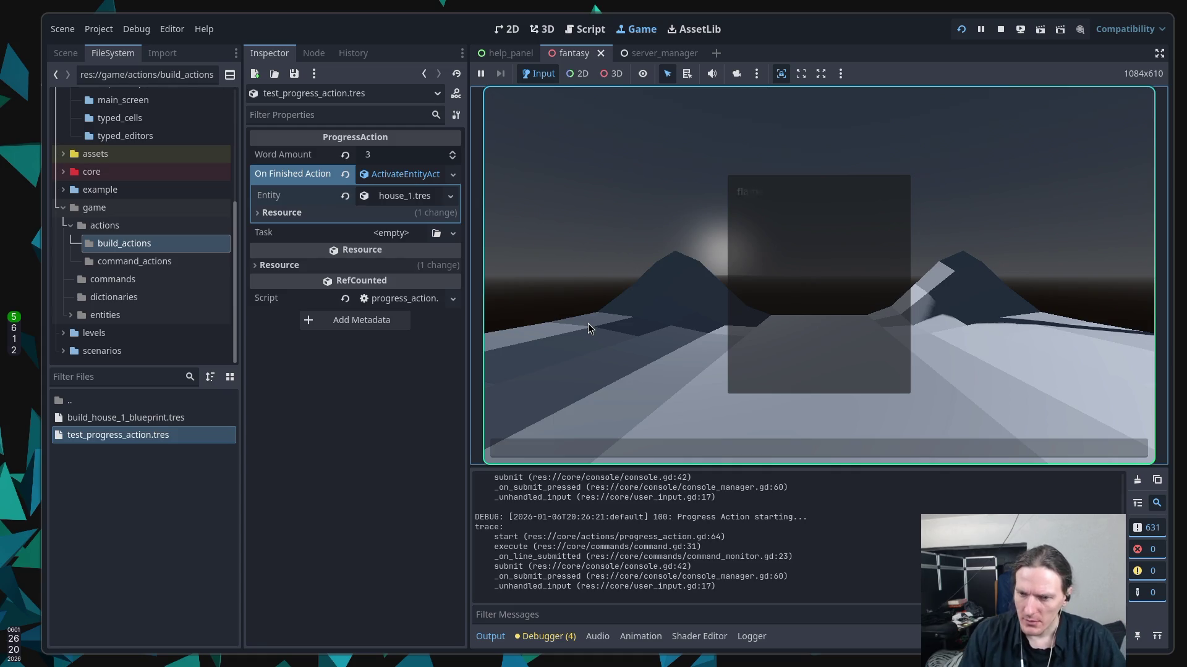
scroll(665, 488, "up", 3)
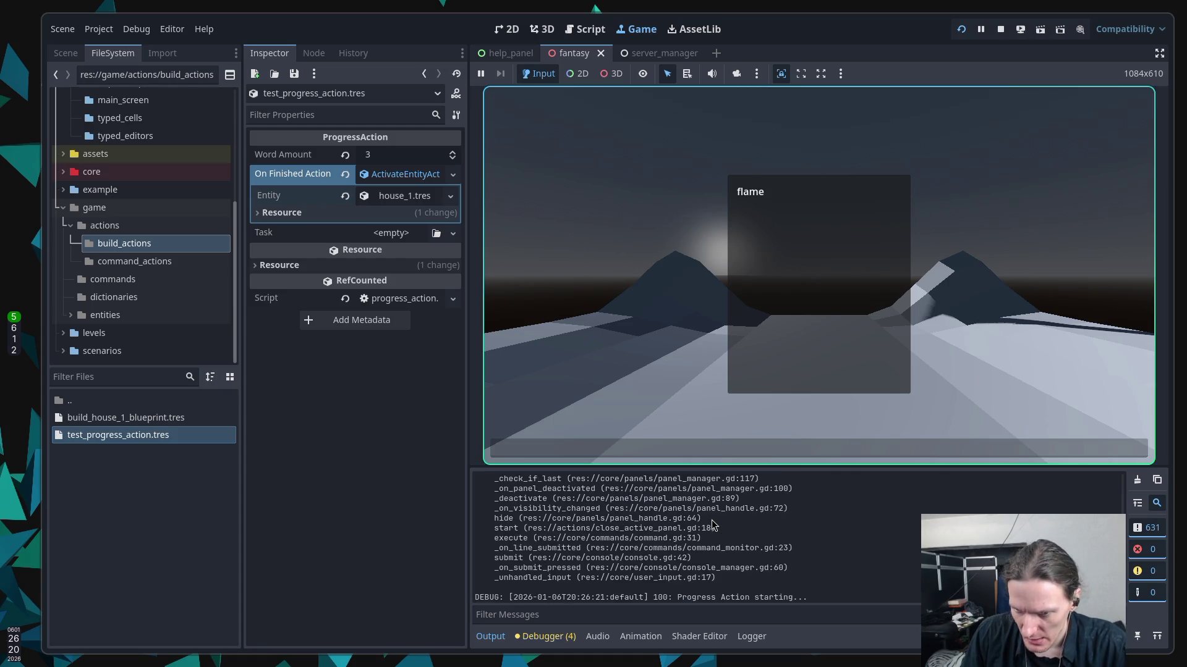
scroll(712, 523, "up", 5)
scroll(714, 523, "up", 1)
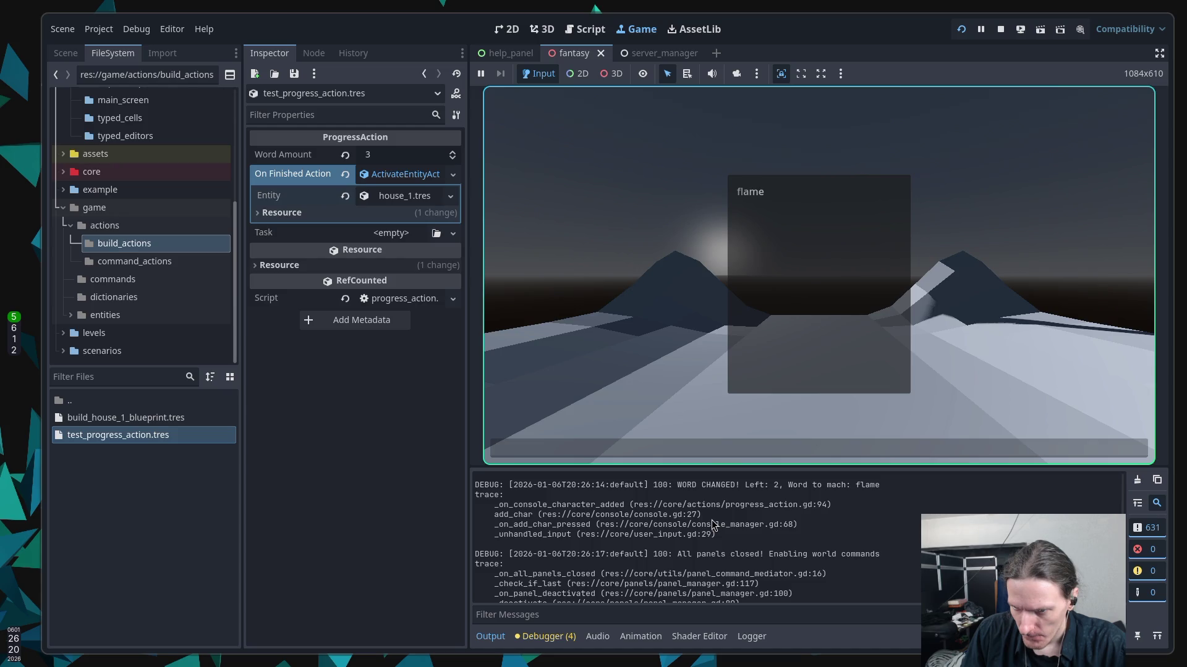
scroll(713, 524, "down", 6)
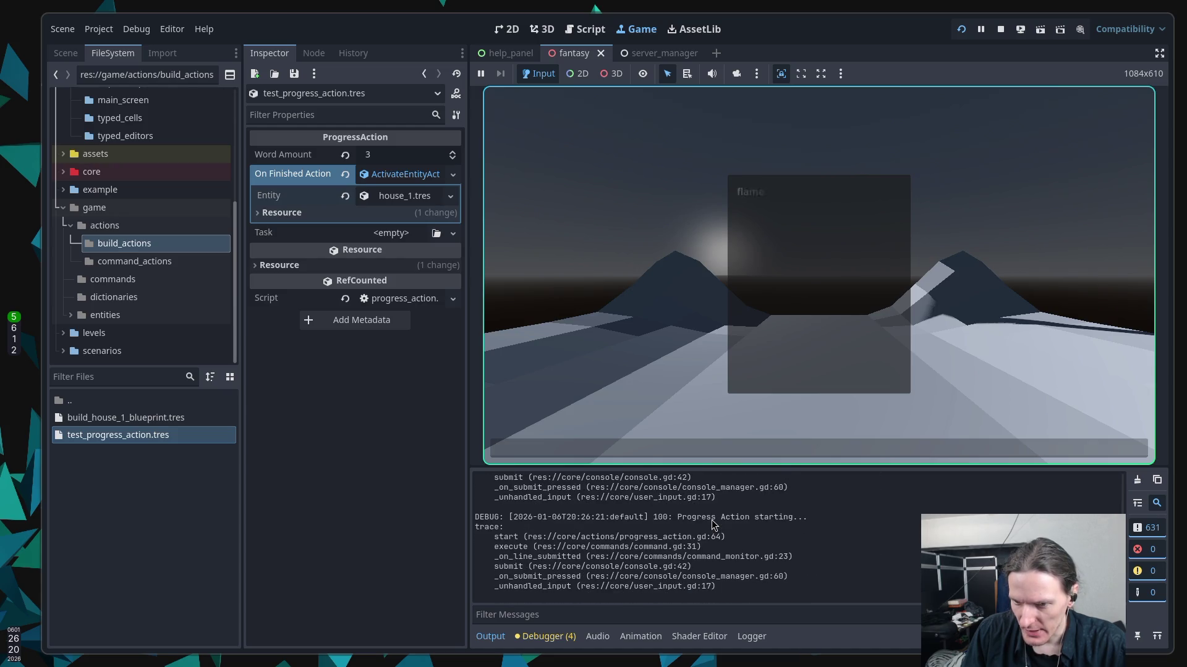
- Type the prompted word 'flame', dismiss the word panel with 'close', then resubmit 'test'
type("flame")
key("space")
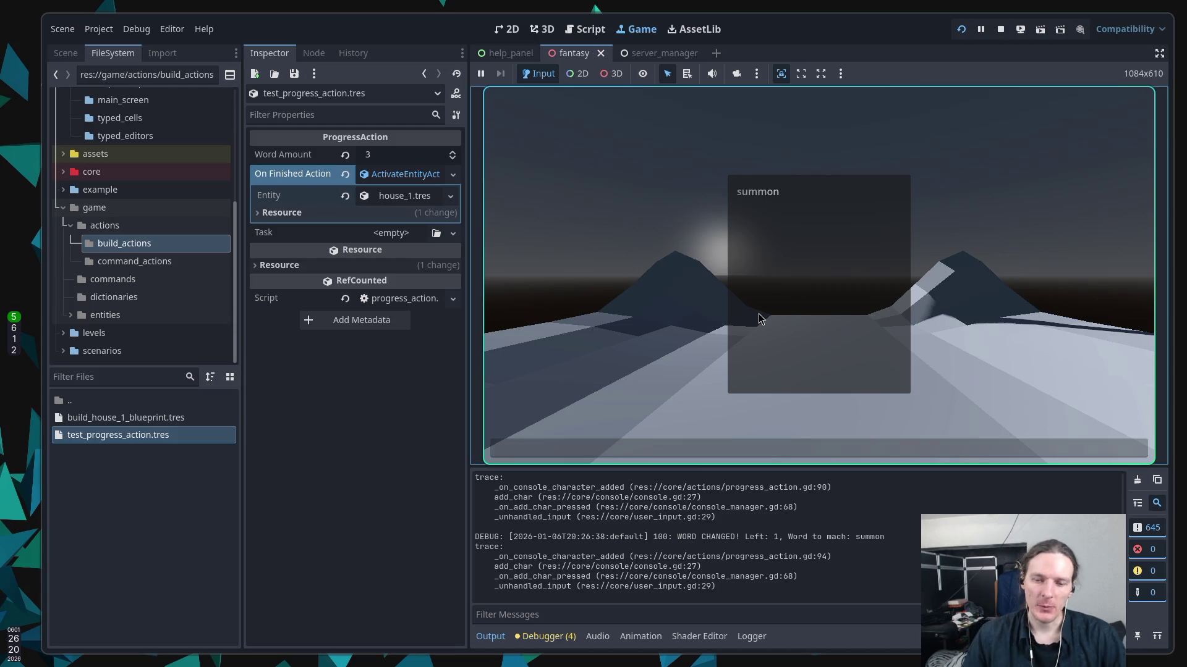
type("cloas")
key("BackSpace")
key("BackSpace")
type("se")
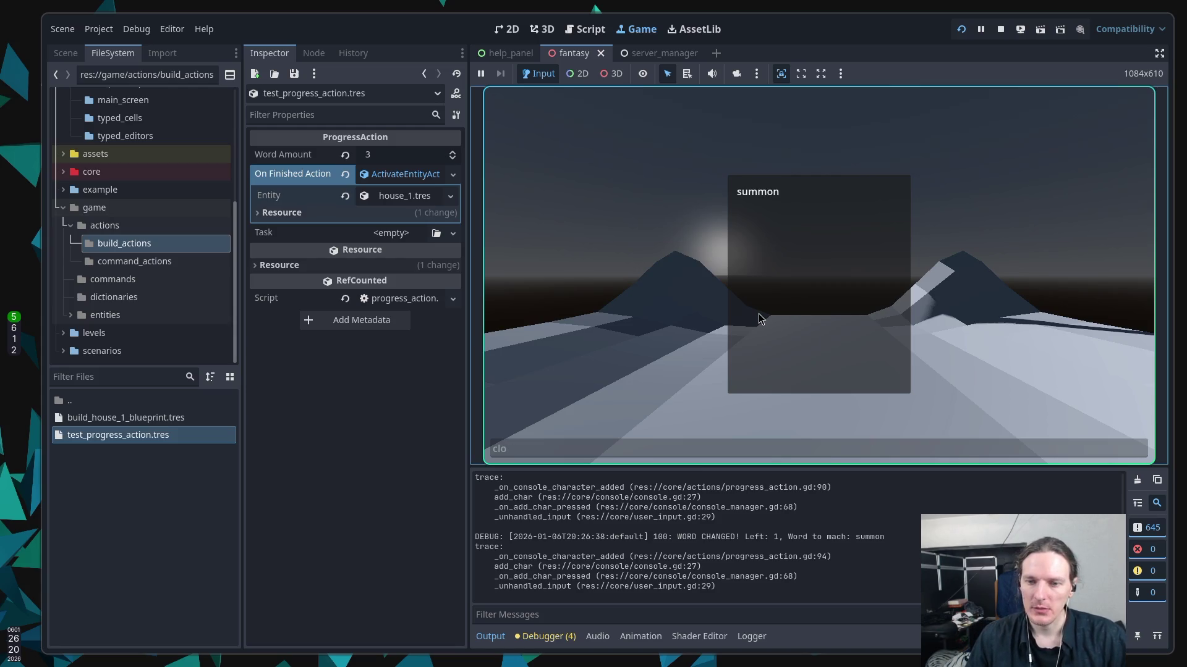
key("Return")
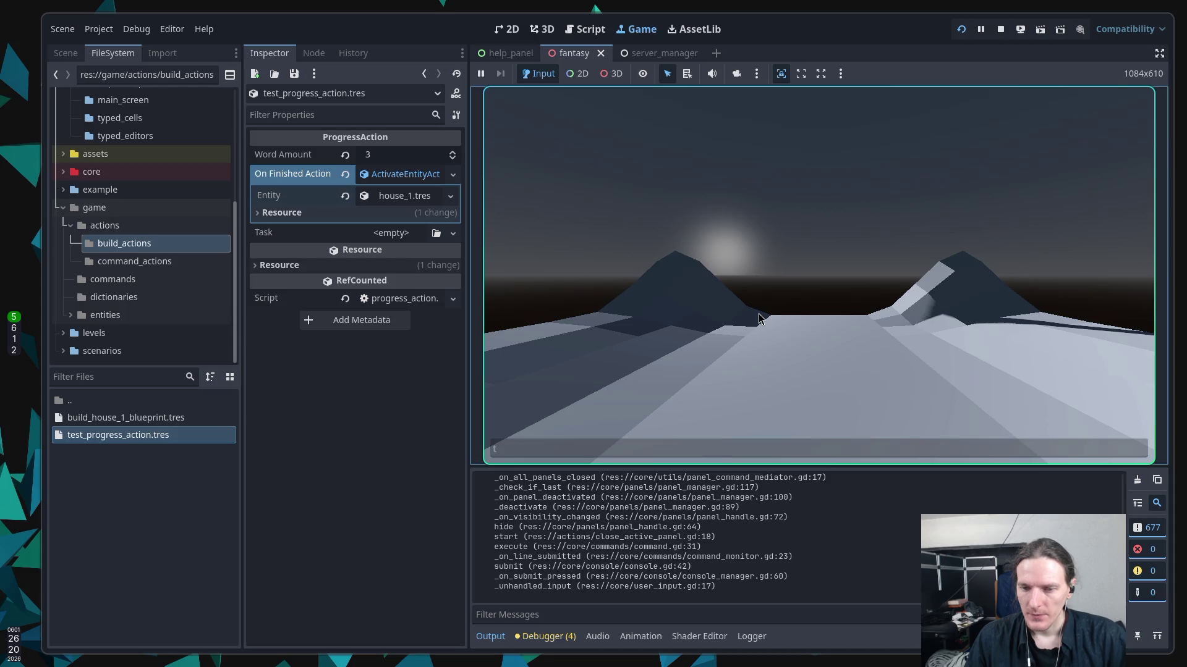
key("Return")
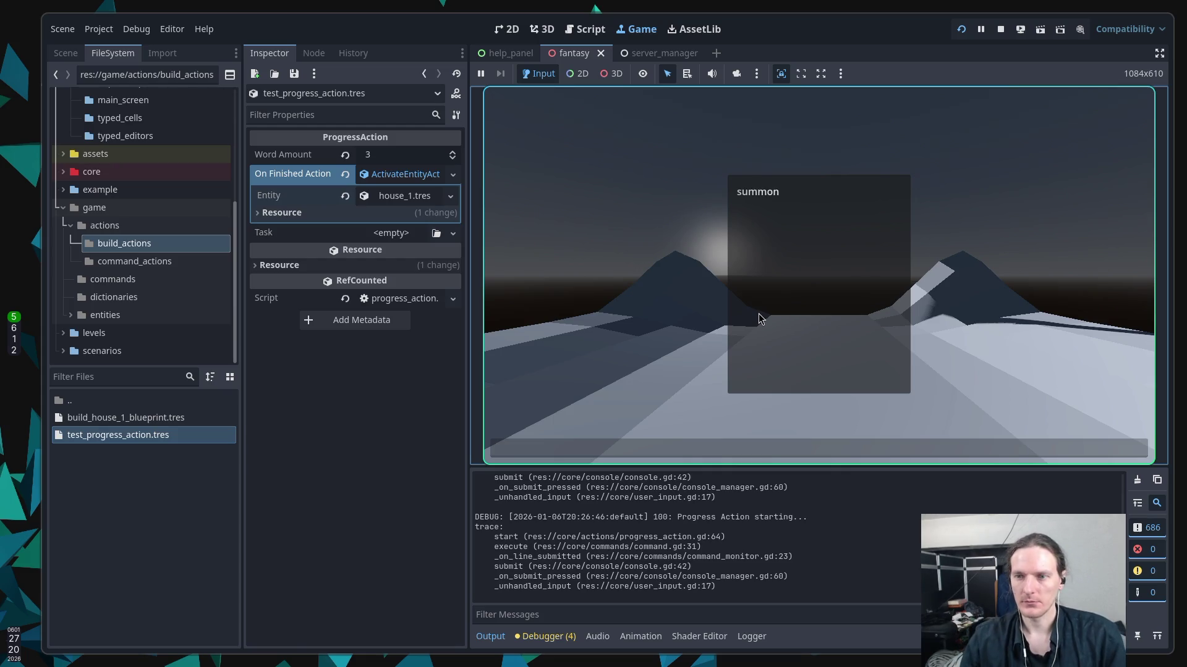
- Switch to the Neovim code workspace to look at the progress action script
key("super+1")
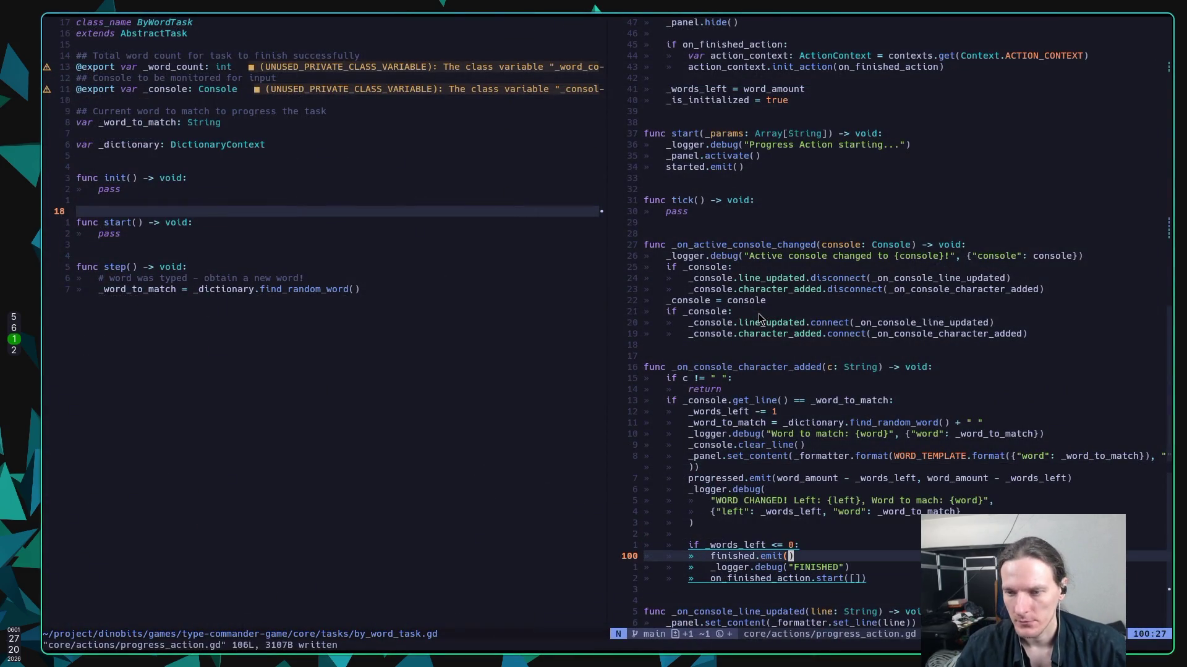
- Search 'comm' in the Telescope file finder to preview command_action.gd
key("space")
type("fcomman")
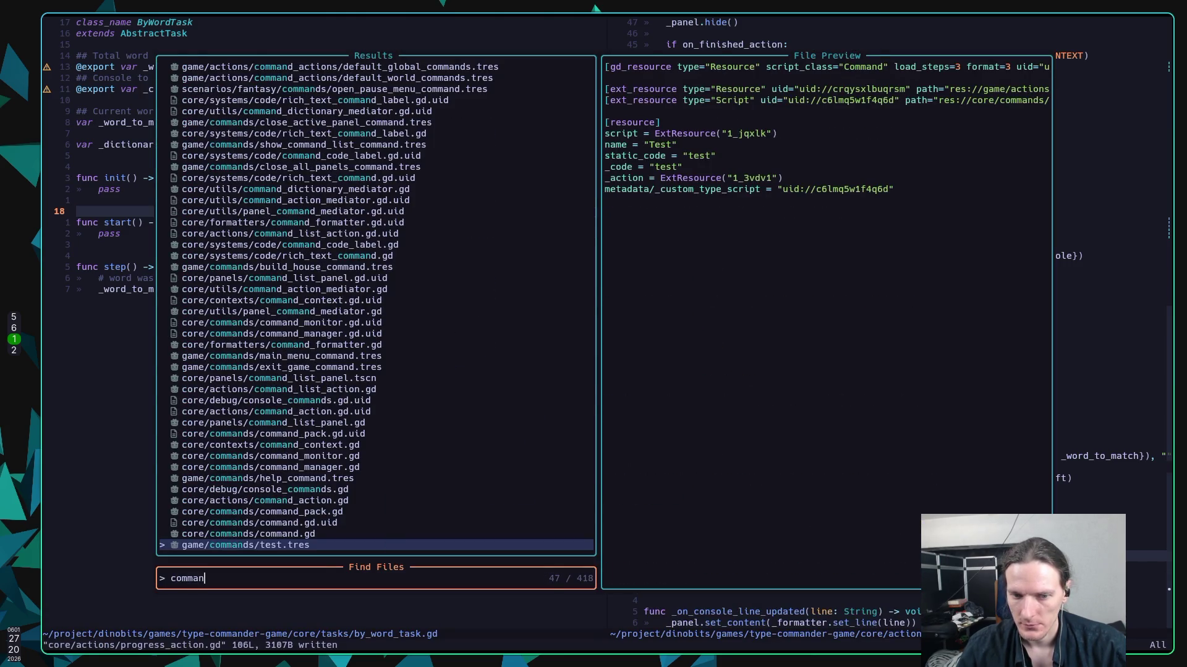
key("Up")
key("Up")
key("Up")
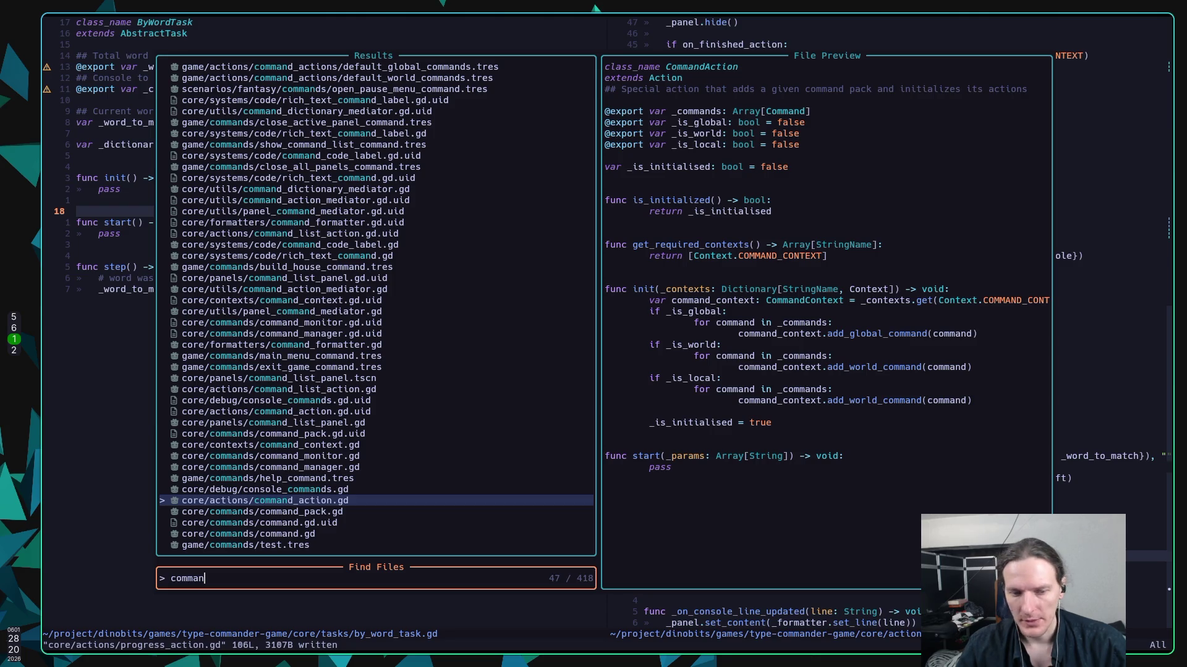
- Search 'list' to preview command_list_action.gd, then close the finder and return to Godot
key("BackSpace")
key("BackSpace")
key("BackSpace")
type("li")
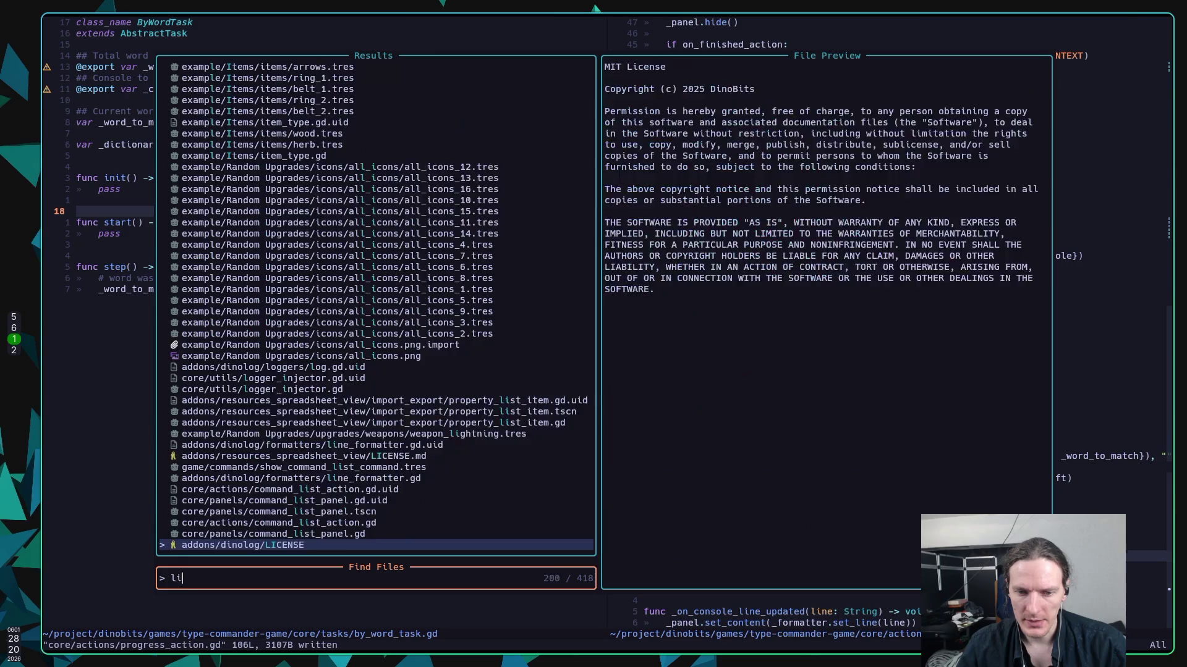
type("st")
key("ctrl+n")
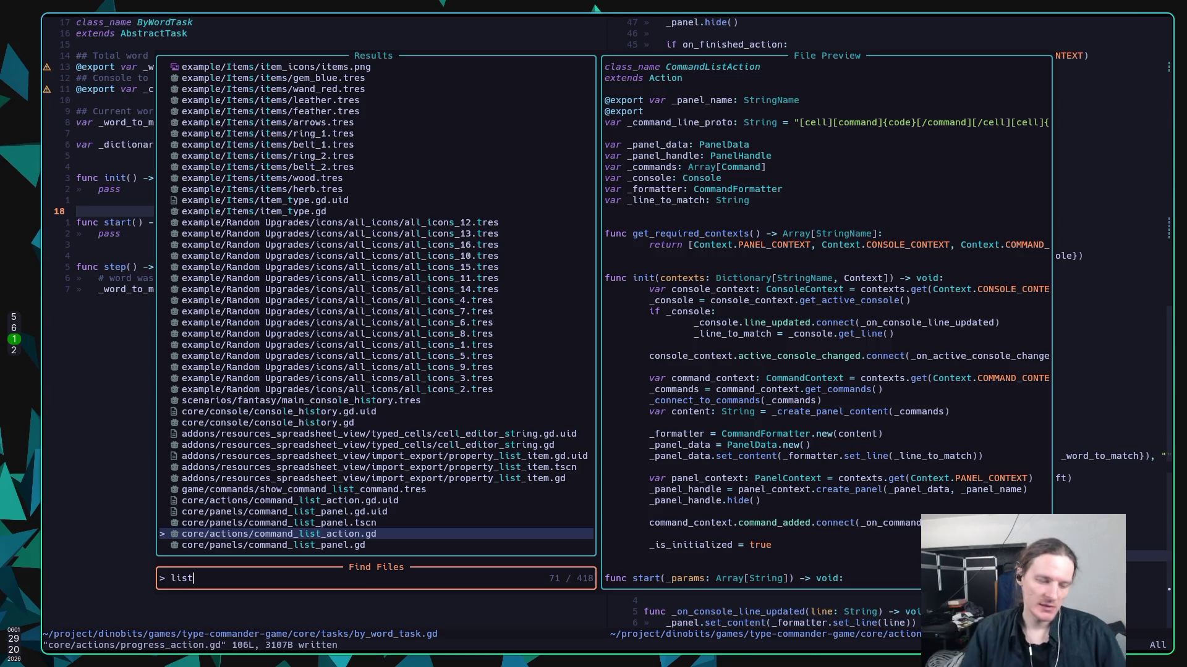
key("Escape")
key("super+5")
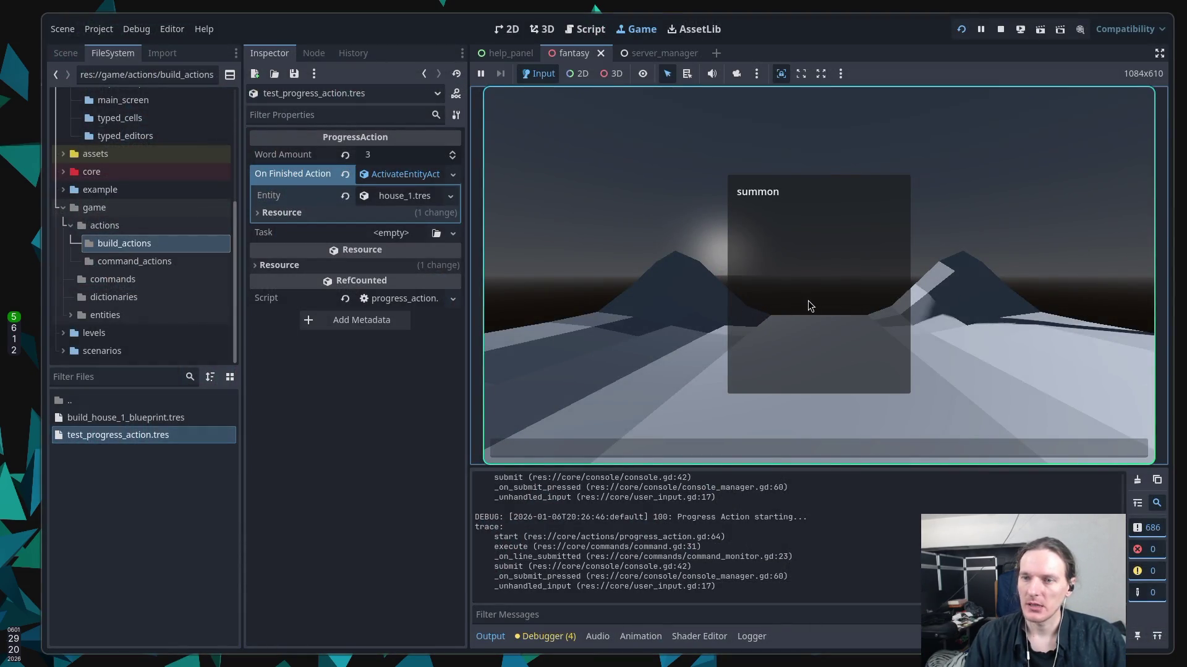
- Type 'summon' in the game console, fixing a typo, then 'help', and submit
type("uj")
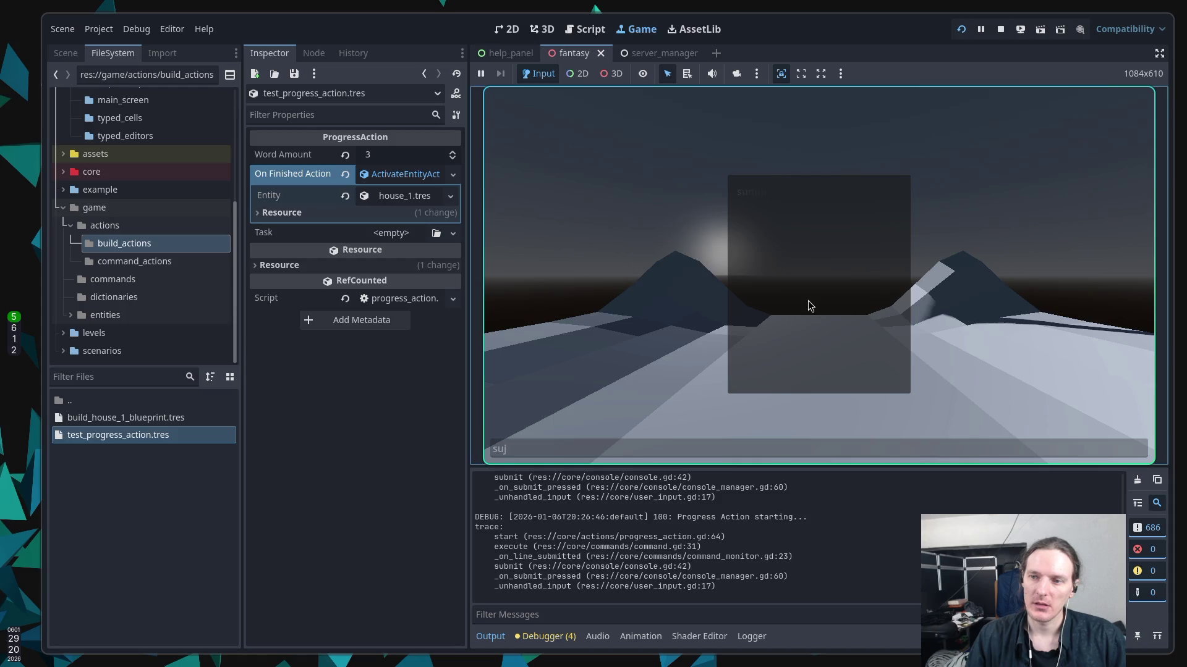
key("BackSpace")
type("mmon")
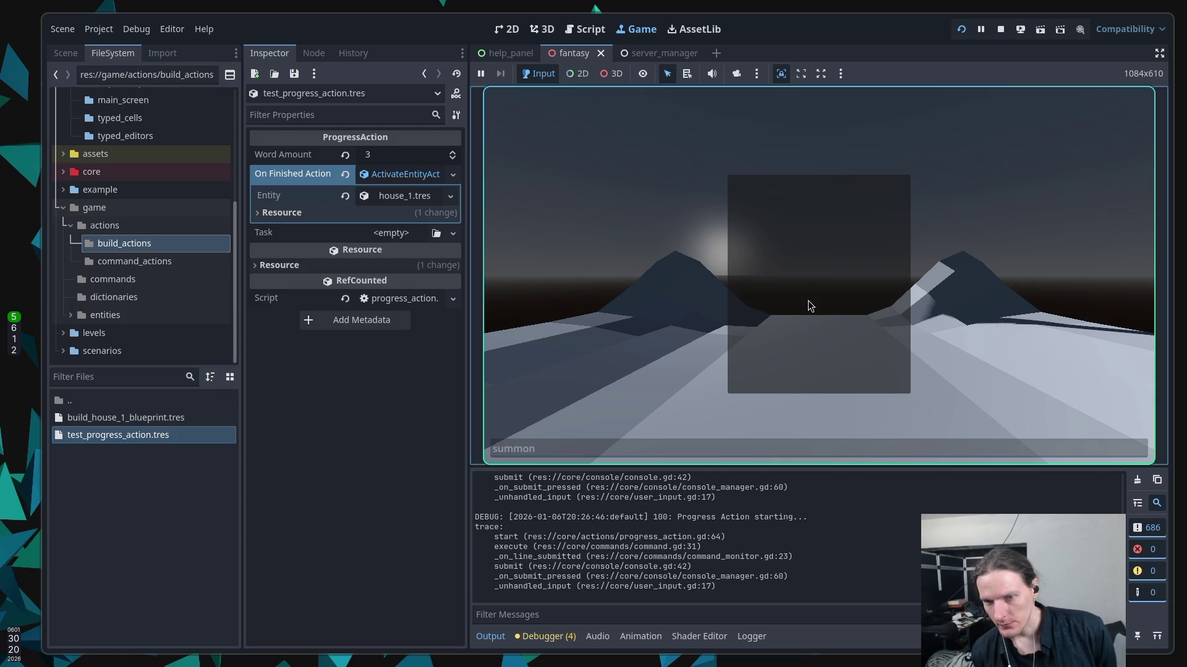
type("help")
key("Return")
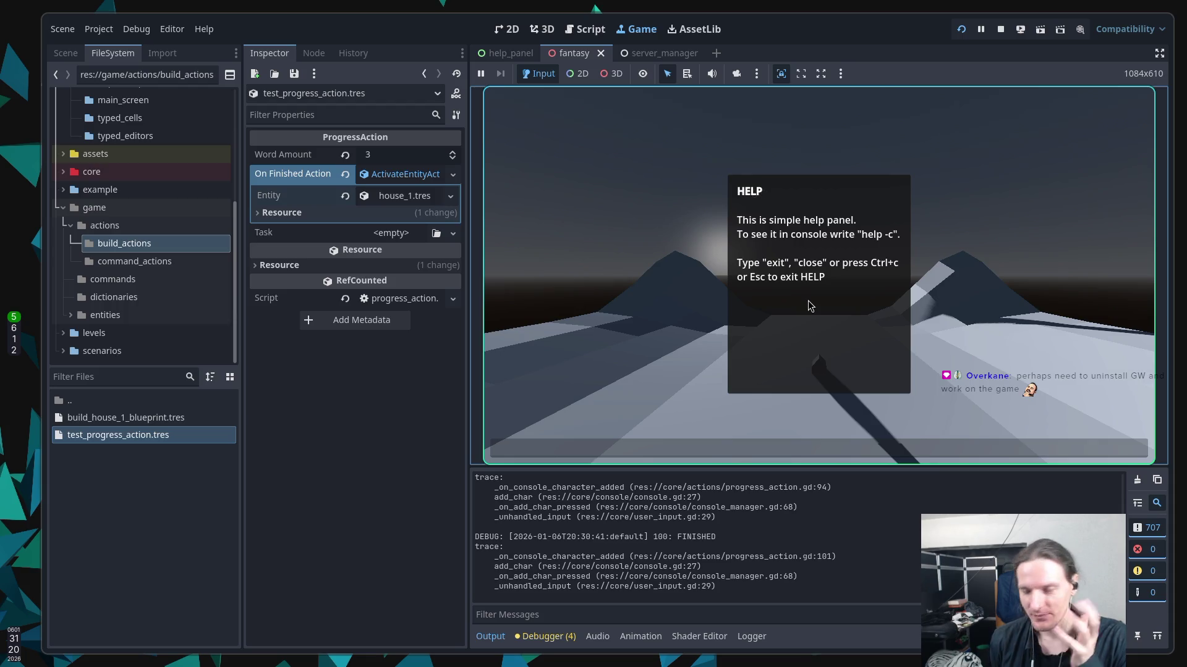
- Type 'c' in the game console while the HELP panel is shown
type("c")
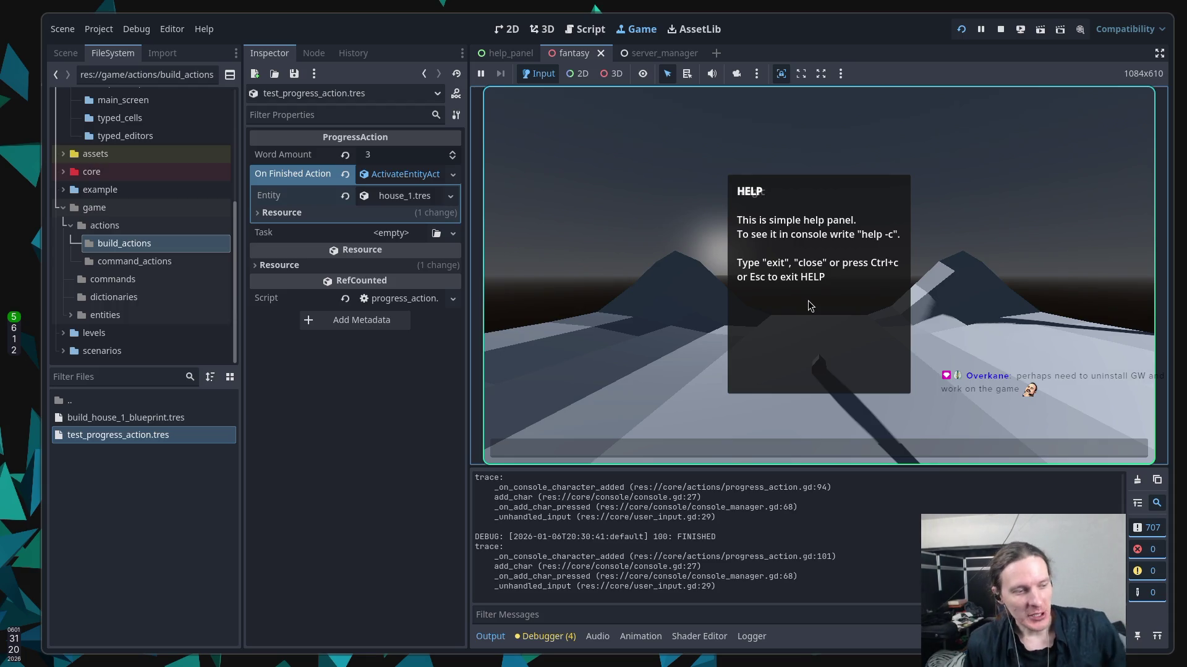
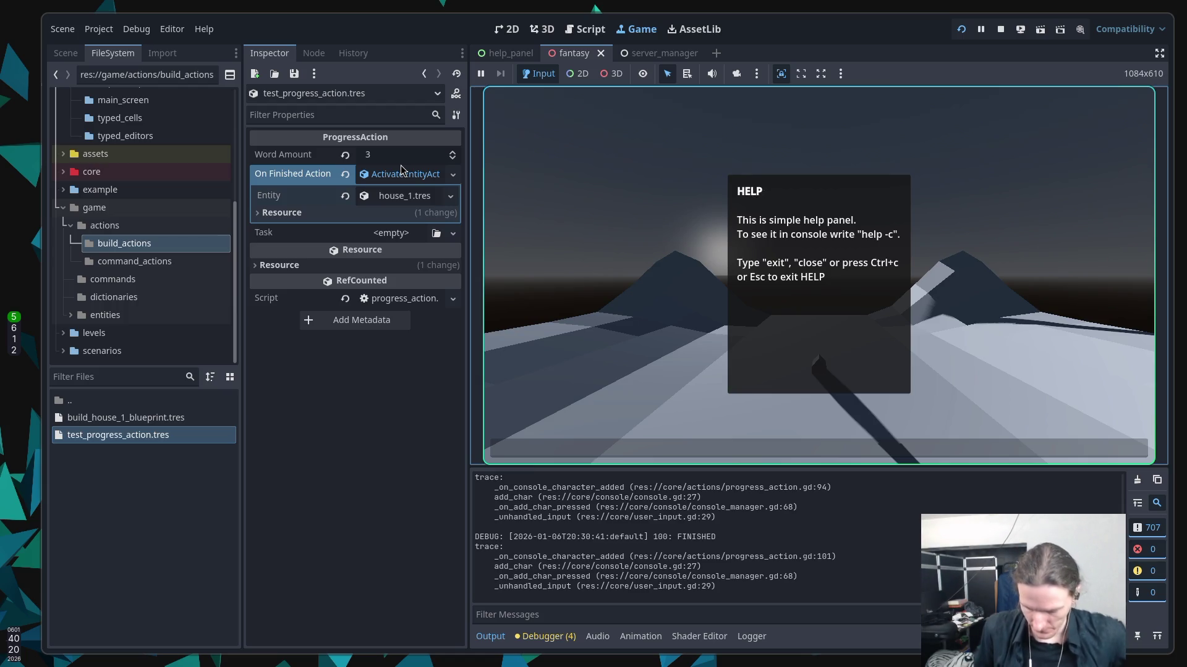
- Switch from the Godot editor to the Codecks Command Action system vision board
key("super+6")
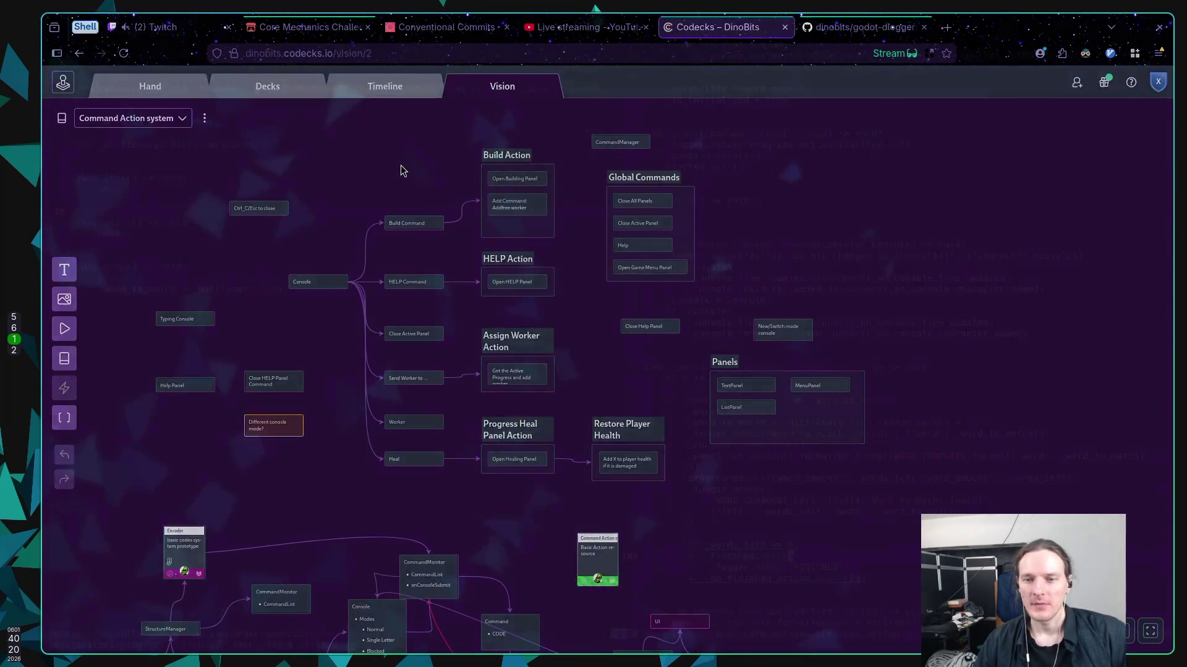
- Return to Godot, stop the running game with F8, and come back to Neovim
key("super+1")
key("super+5")
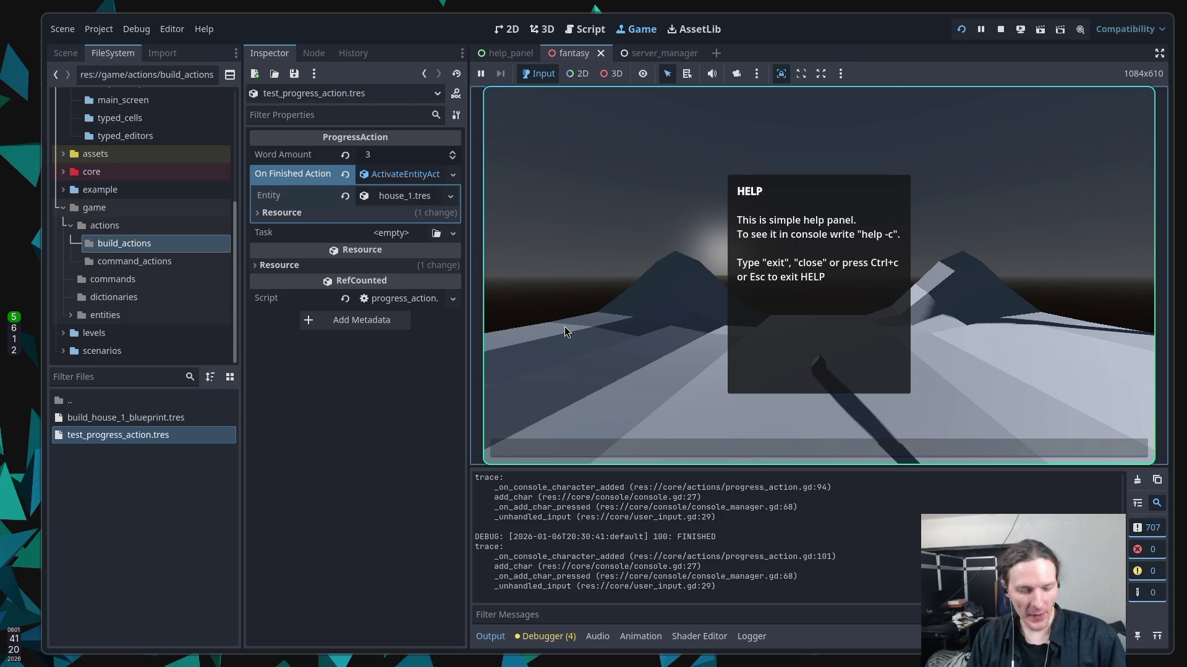
key("F8")
key("super+2")
key("super+1")
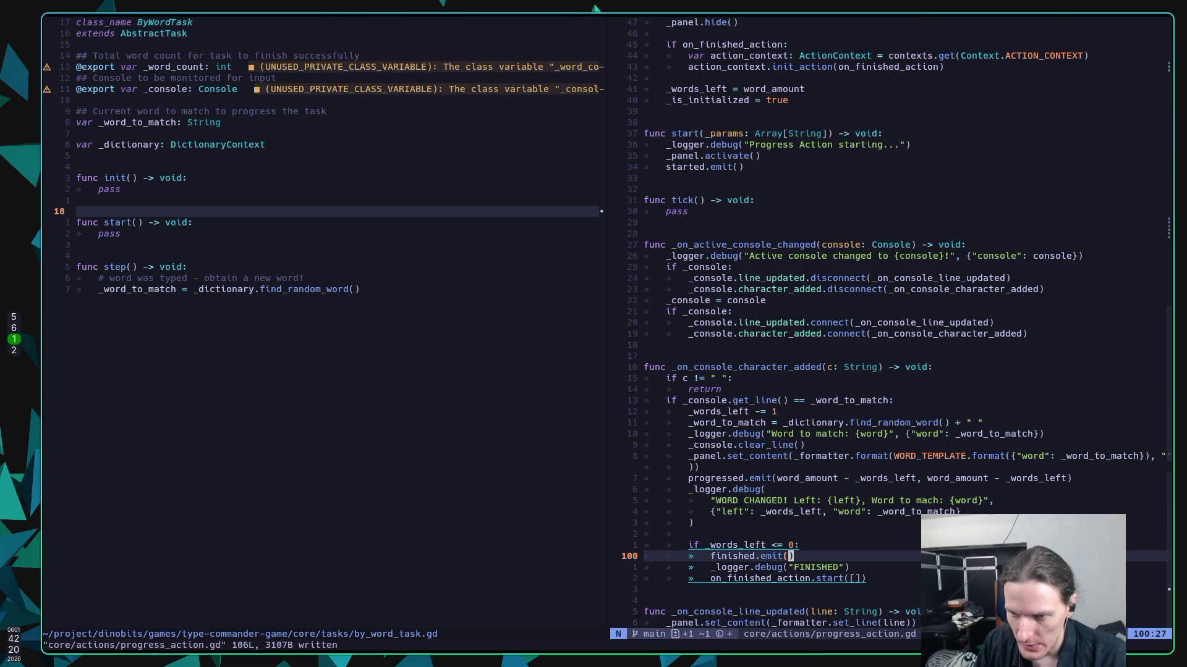
- Focus the by_word_task.gd split, check its step() code, and bring up the project file tree
key("ctrl+w")
key("h")
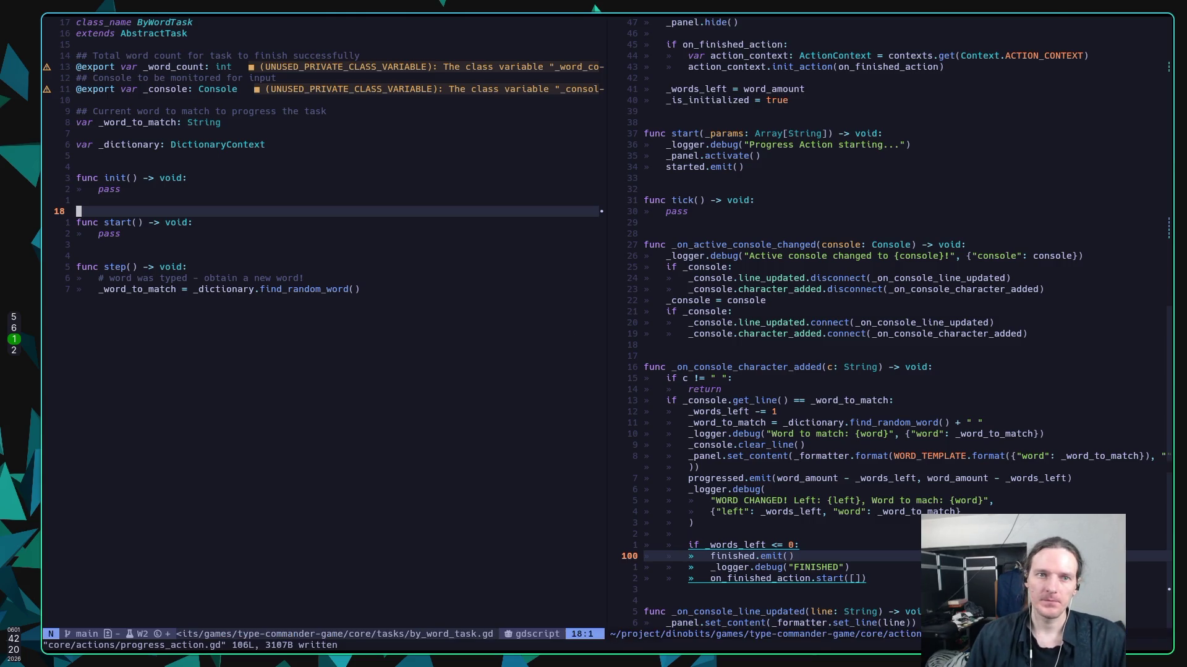
key("g")
key("g")
key("j")
key("j")
key("j")
key("j")
key("j")
key("j")
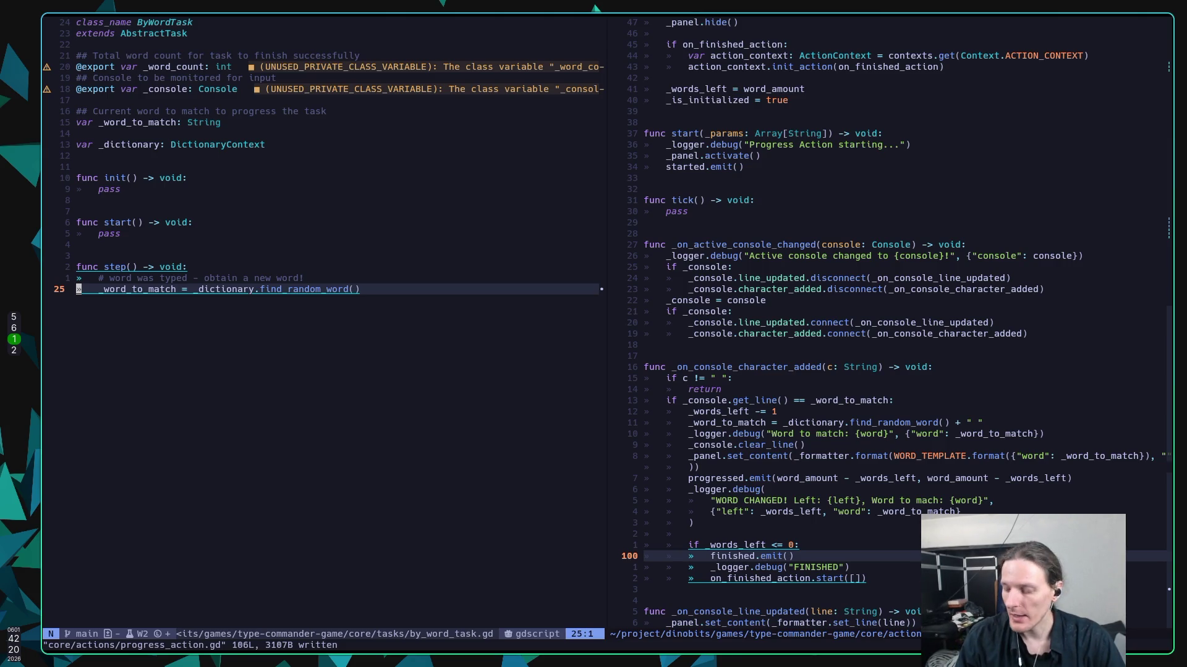
key("space")
- Reveal by_word_task.gd in Neo-tree and add a new challenge.gd file to core/tasks
key("e")
key("k")
key("k")
key("k")
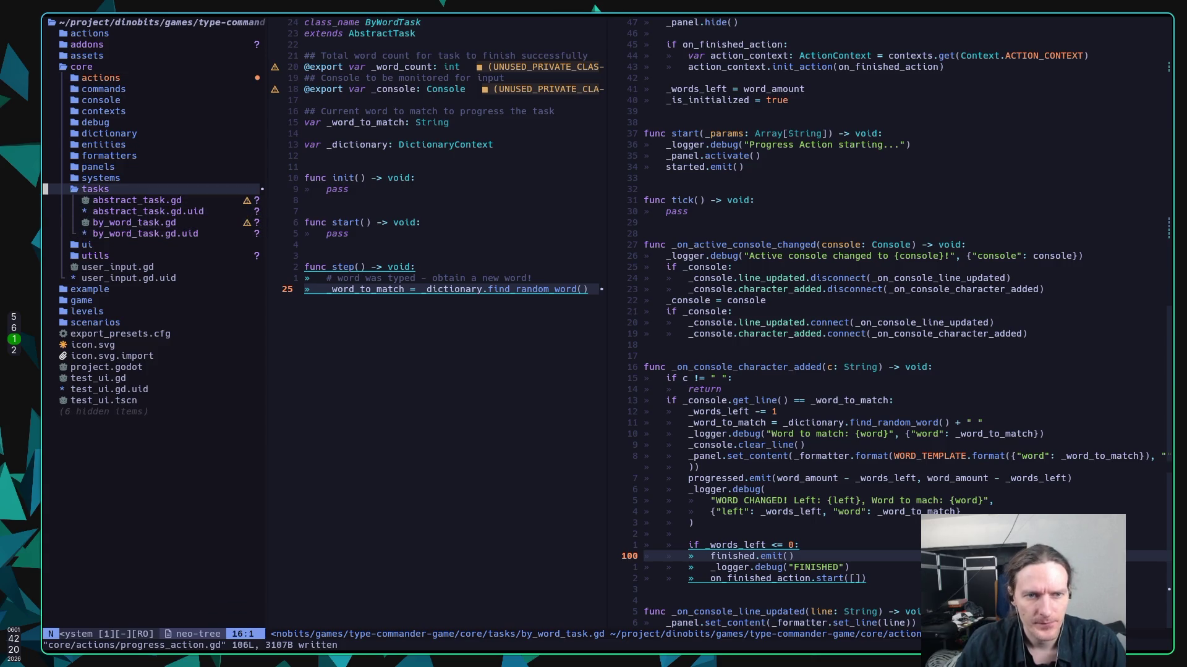
type("a")
type("challenge.g")
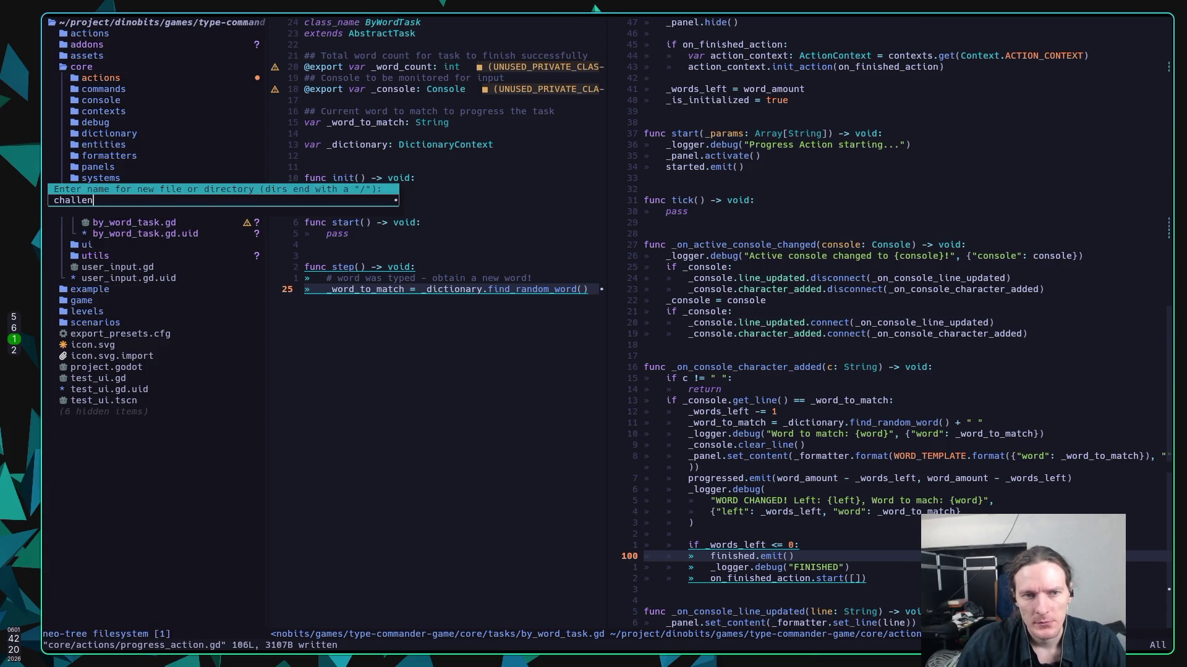
type("d")
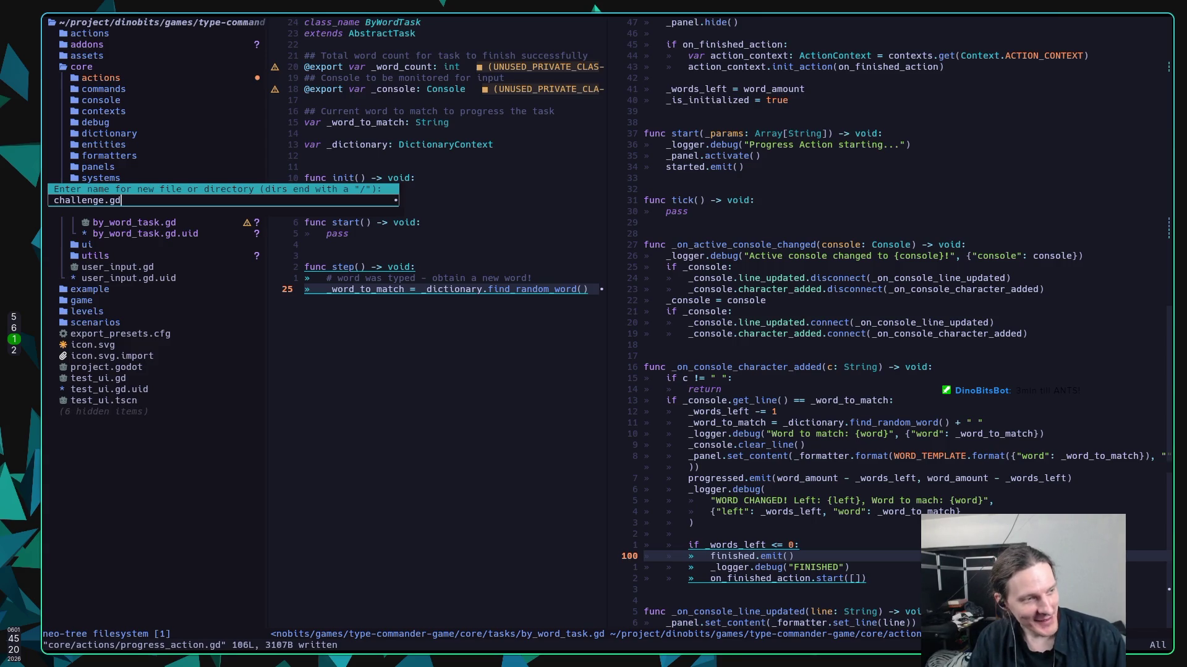
key("Return")
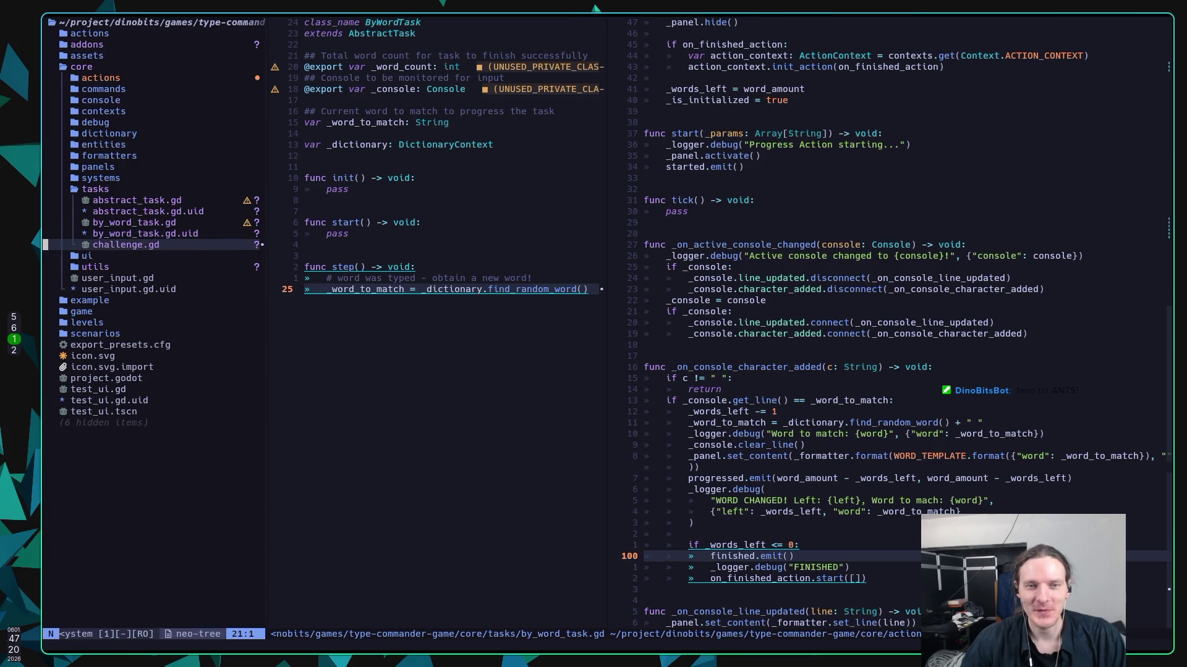
- Open the empty challenge.gd script, then jump back to the file tree
key("Return")
key("ctrl+h")
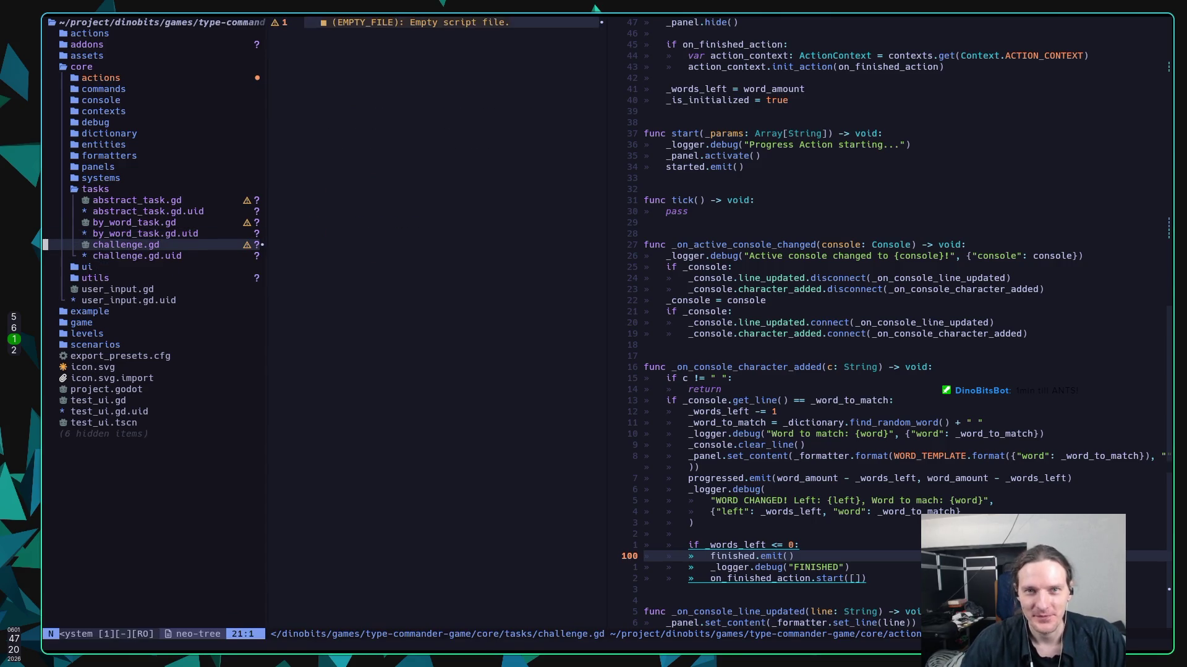
key("q")
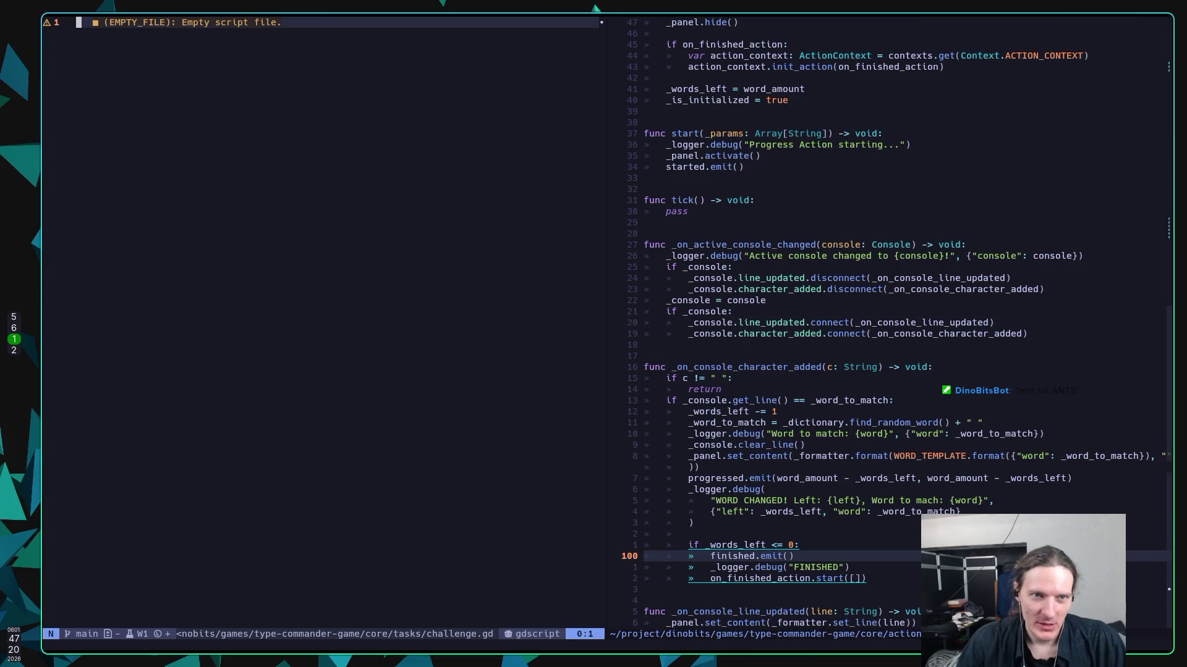
type("i")
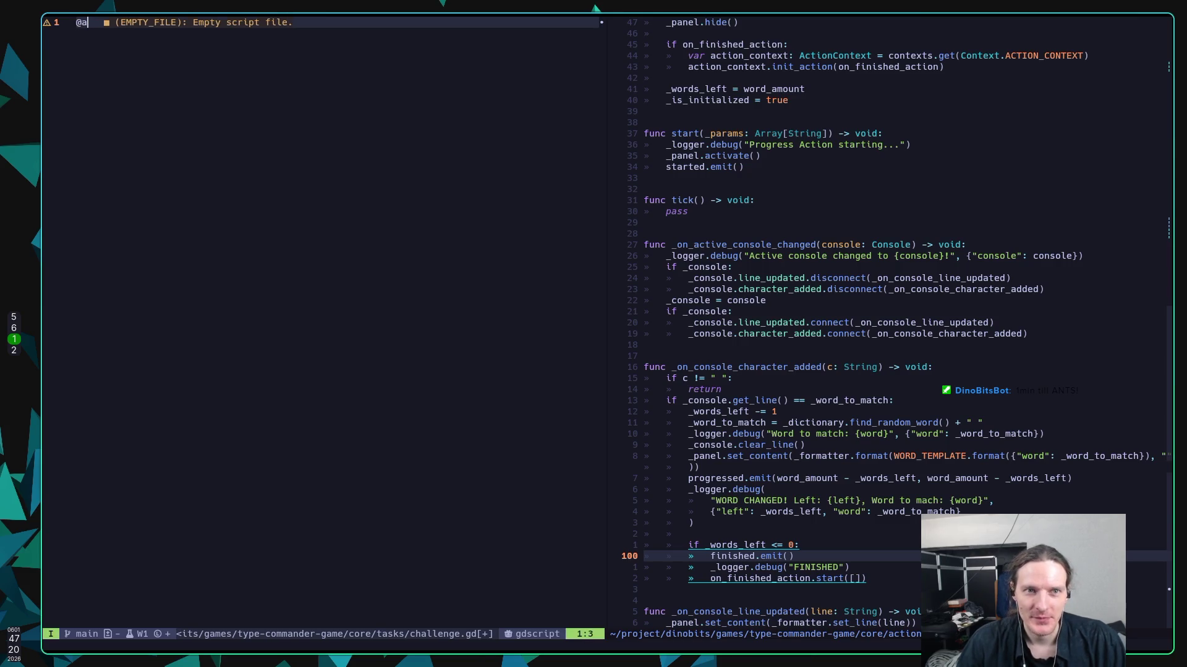
type("@abst")
key("Return")
type("class")
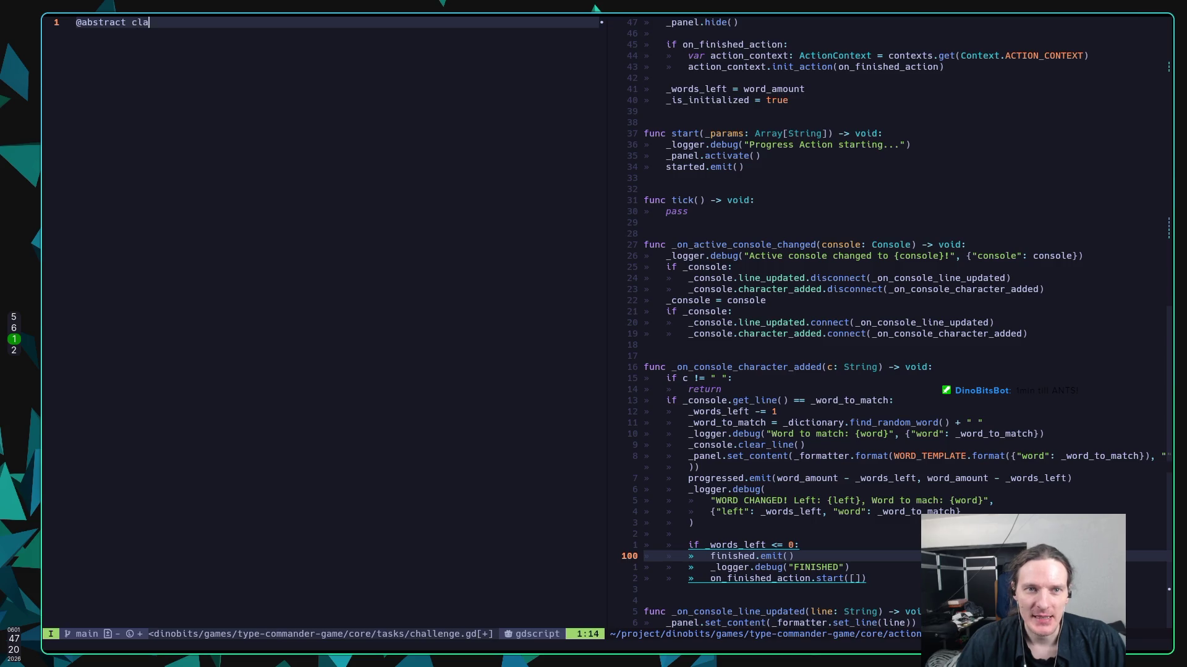
key("Tab")
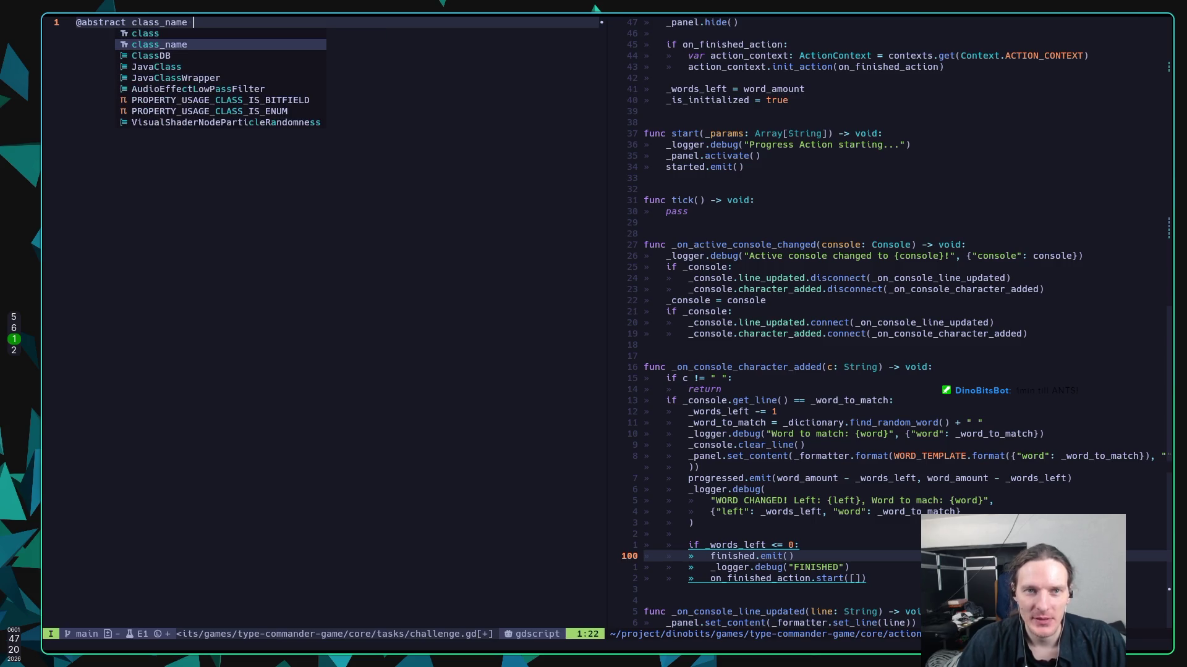
type("Abst")
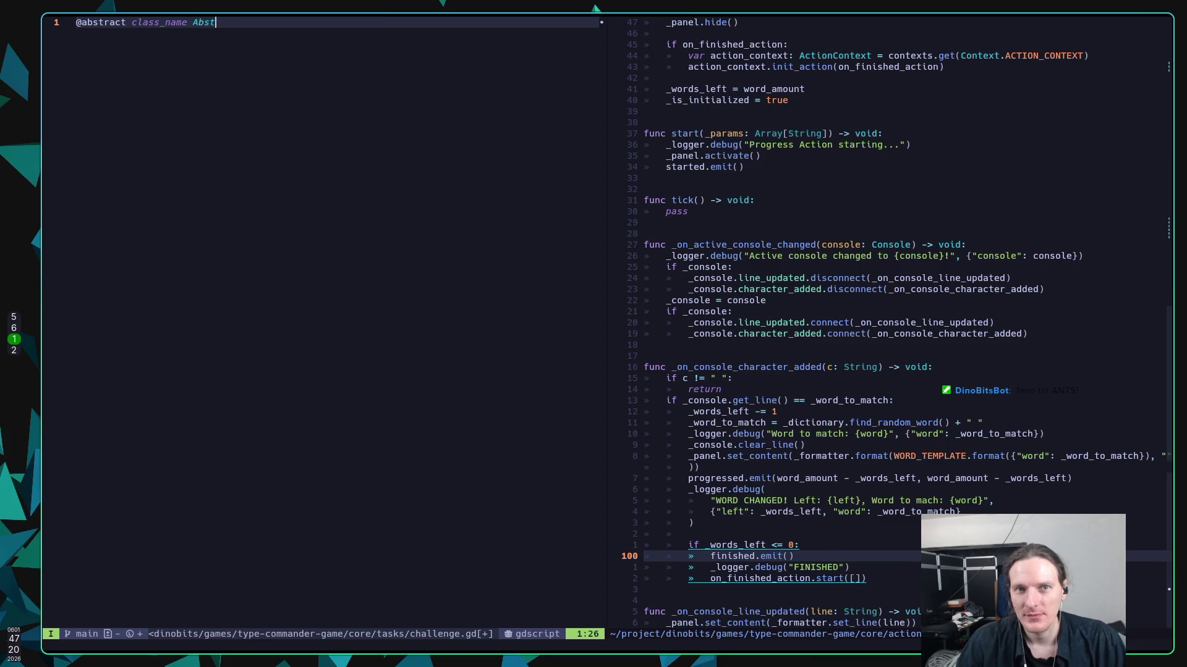
type("ractChallenge")
key("Return")
type("extends RefCou")
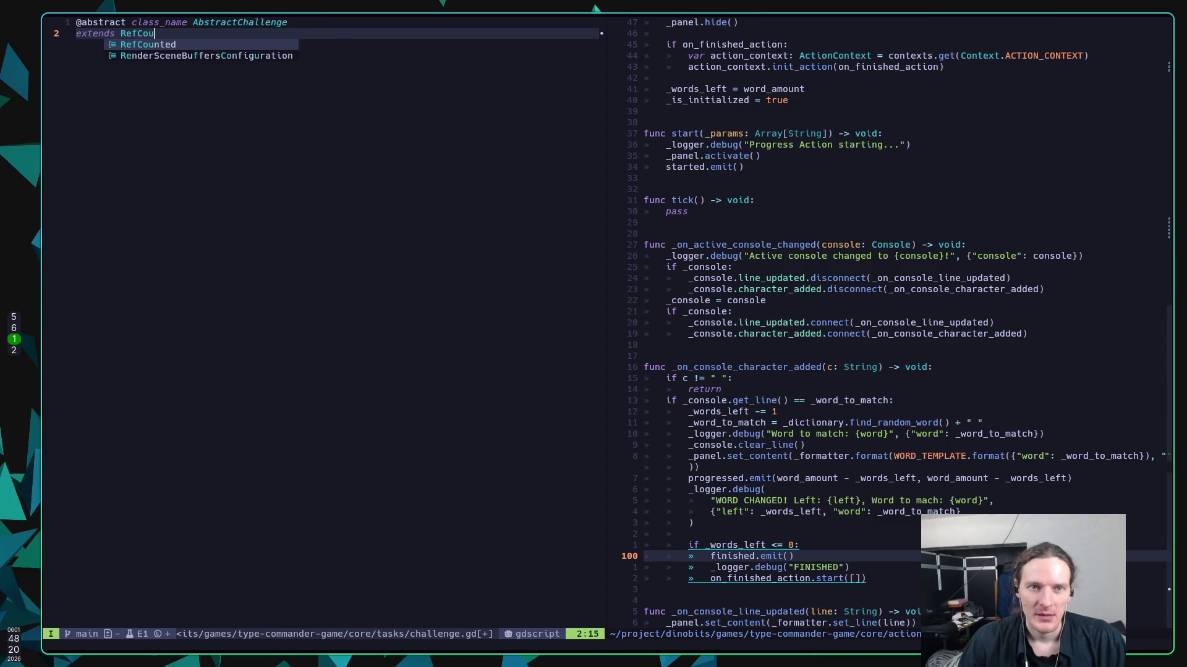
key("Return")
key("Return")
key("Return")
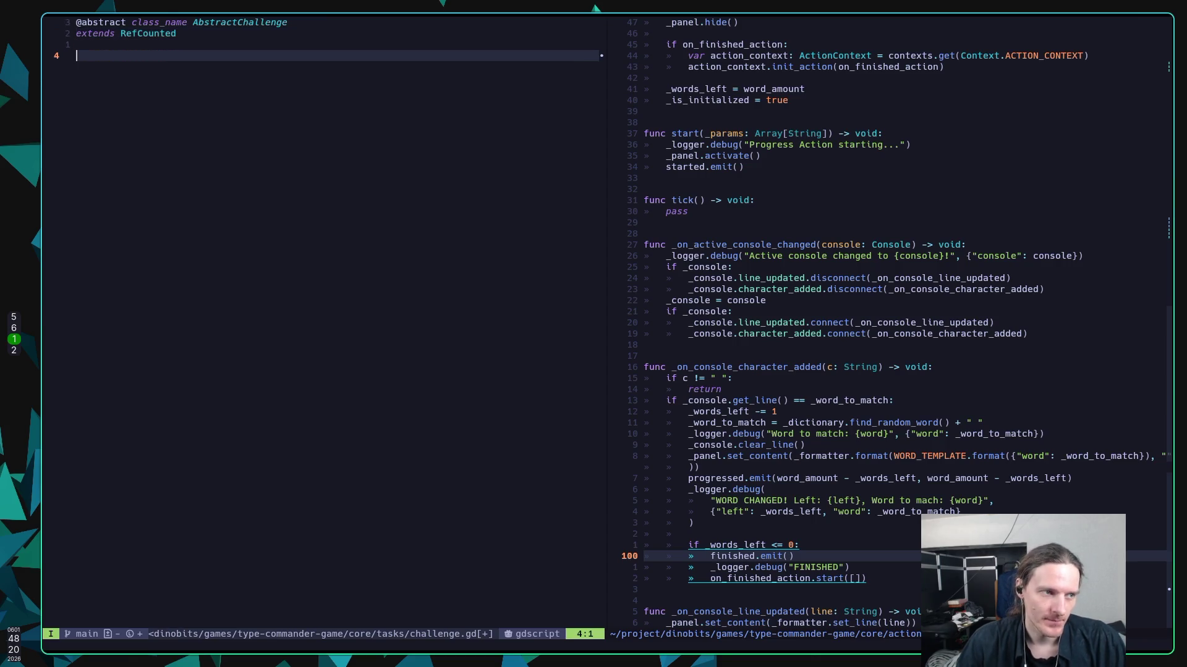
- Add a check(input: String) -> void method with a pass body, then begin the complete() signature
type("func ")
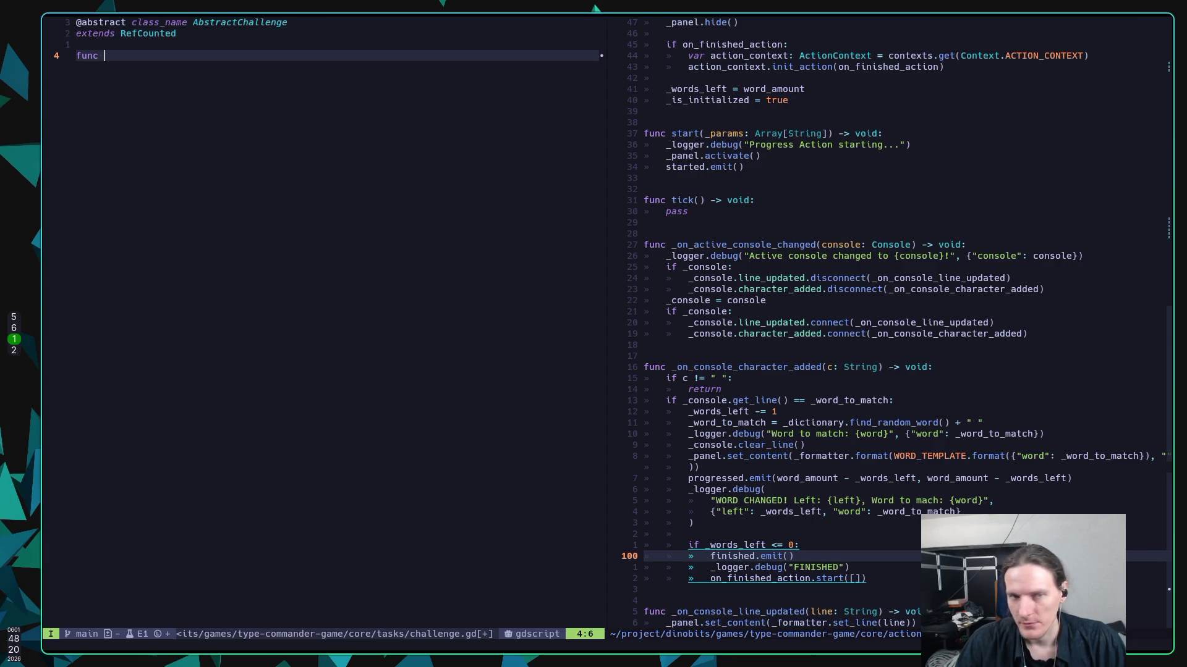
type("check(")
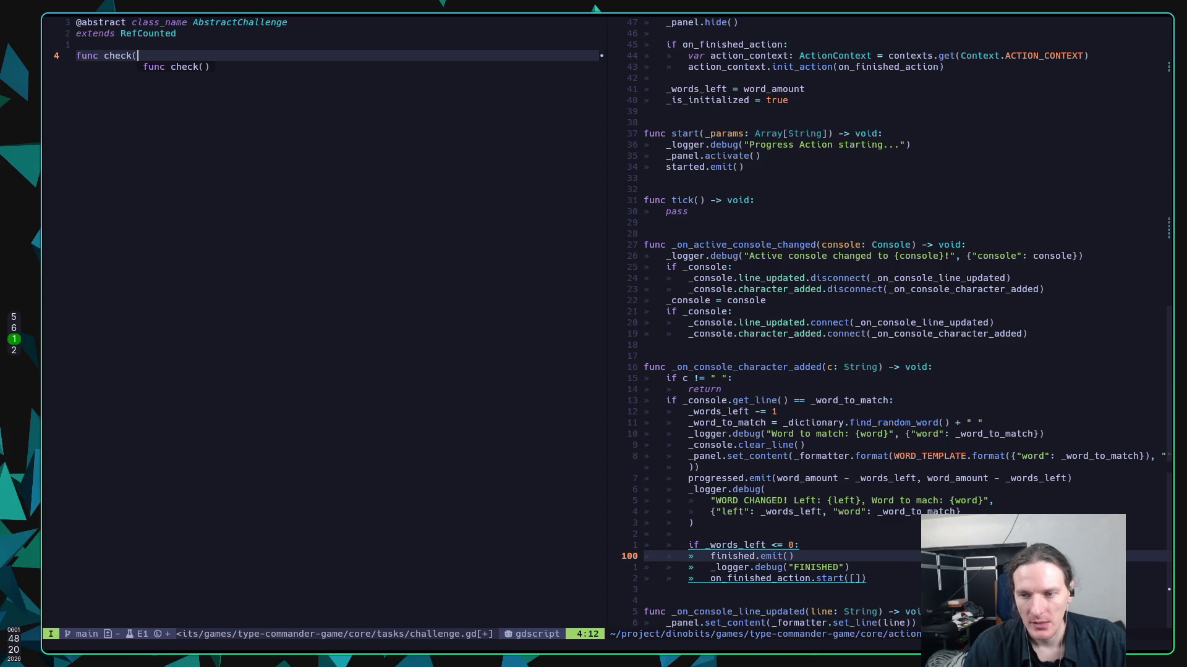
type("input")
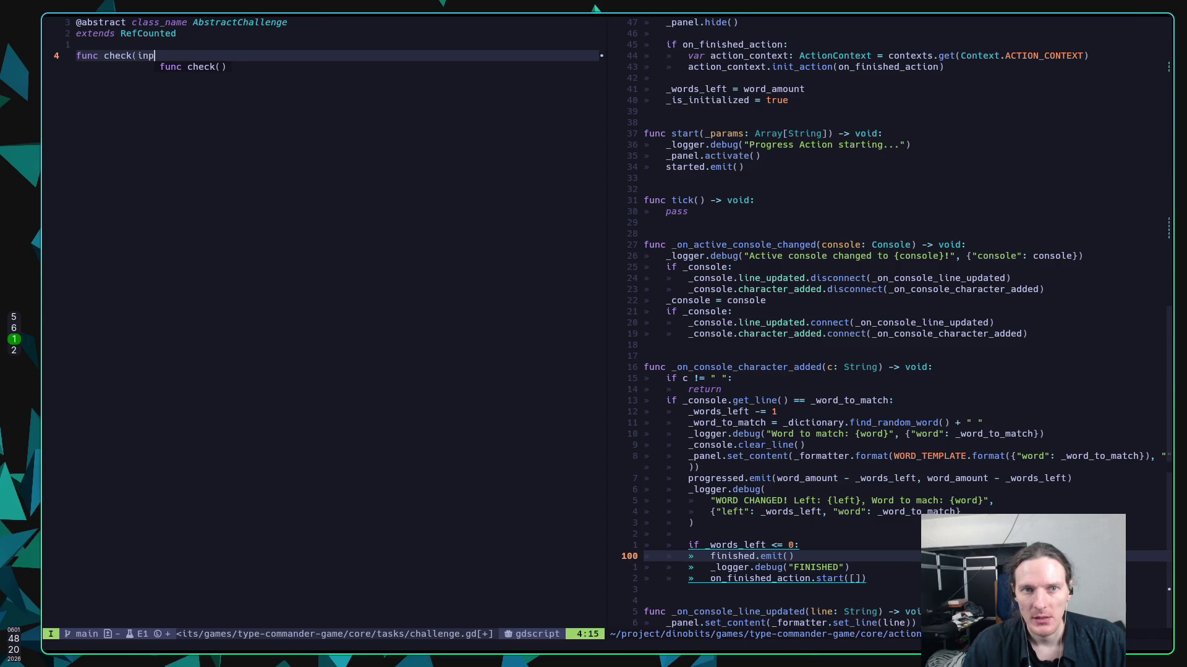
key("BackSpace")
key("BackSpace")
key("BackSpace")
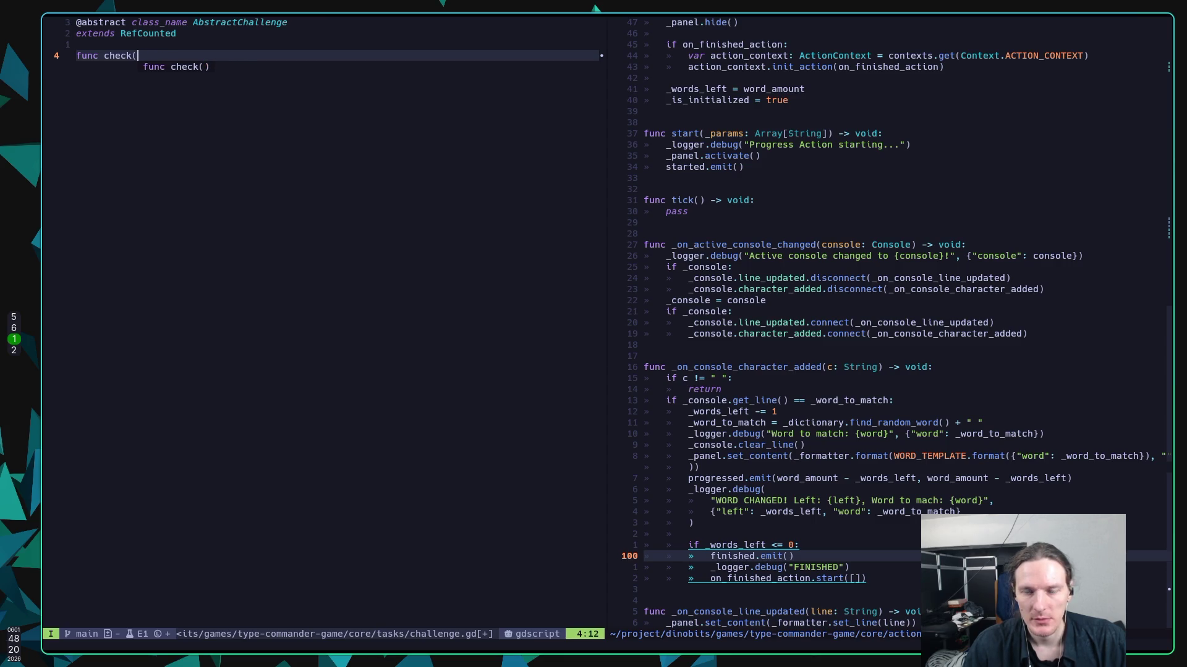
type("inpu")
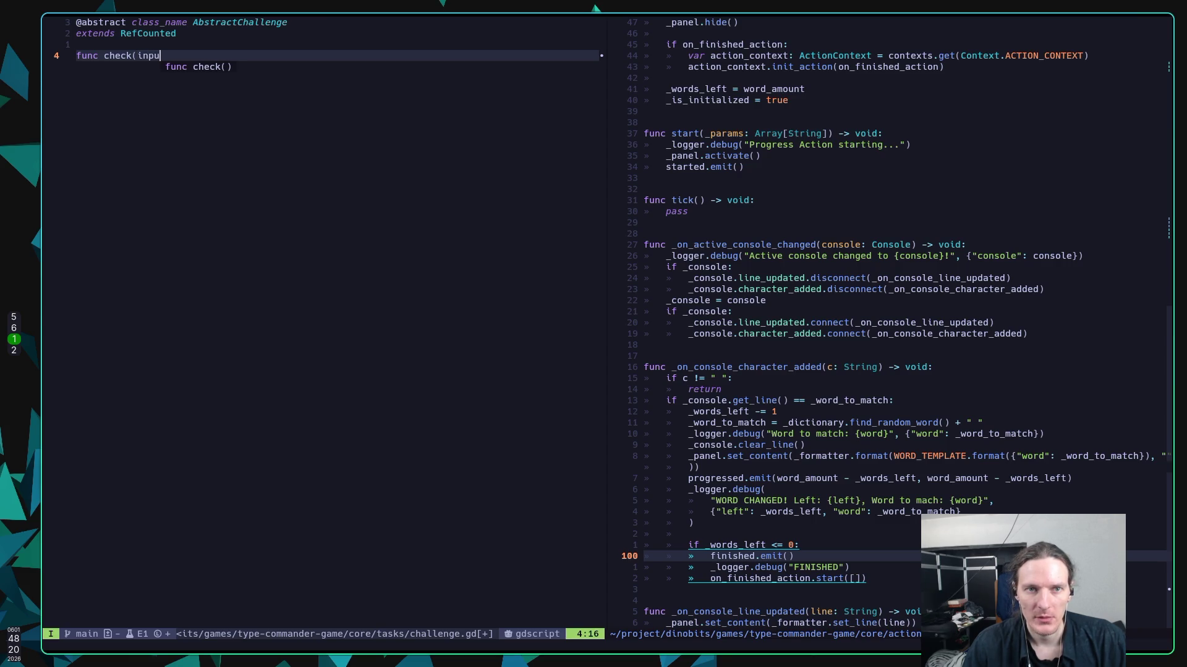
type("t: ")
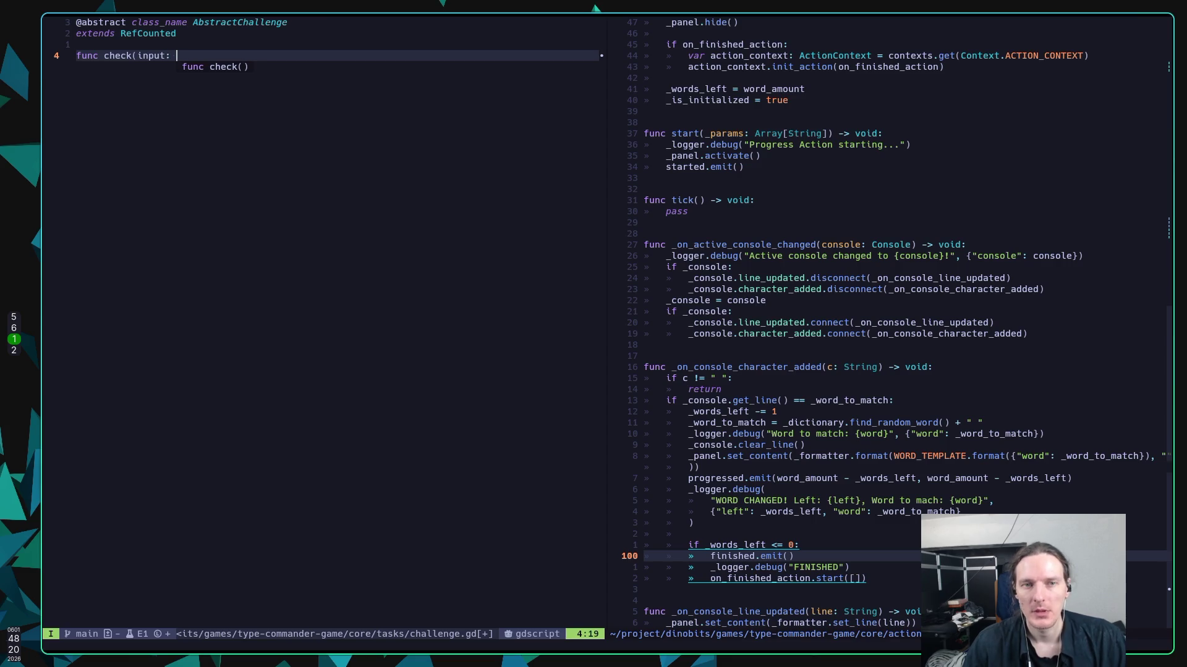
type("String) -> void:")
key("Return")
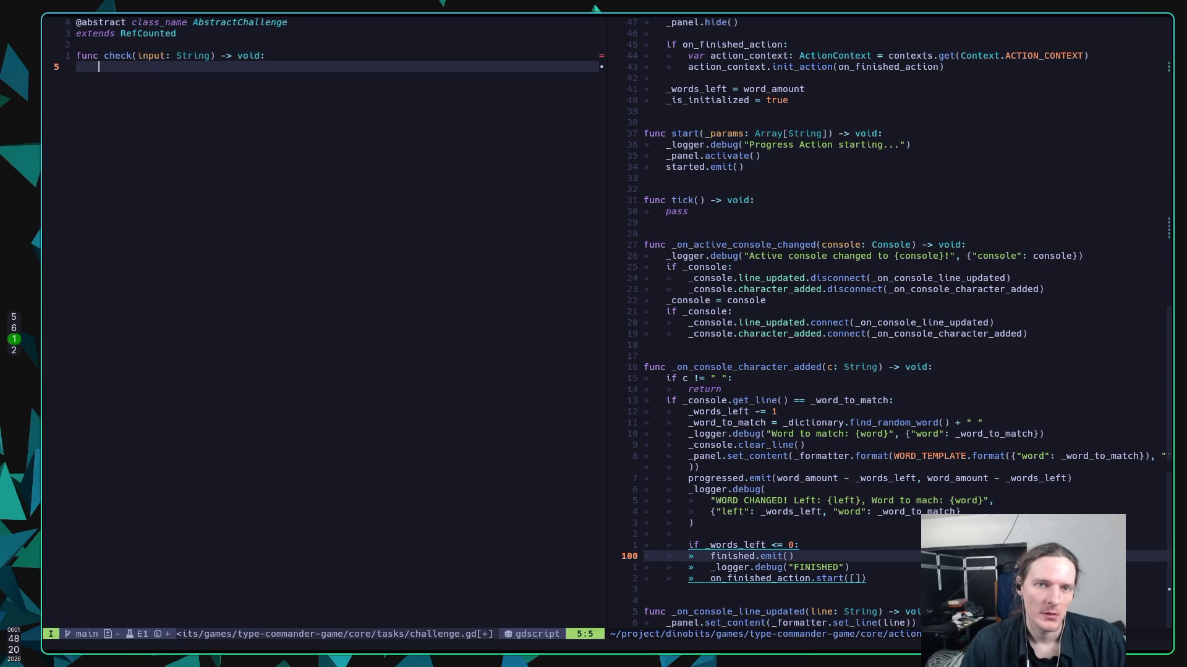
type("pass")
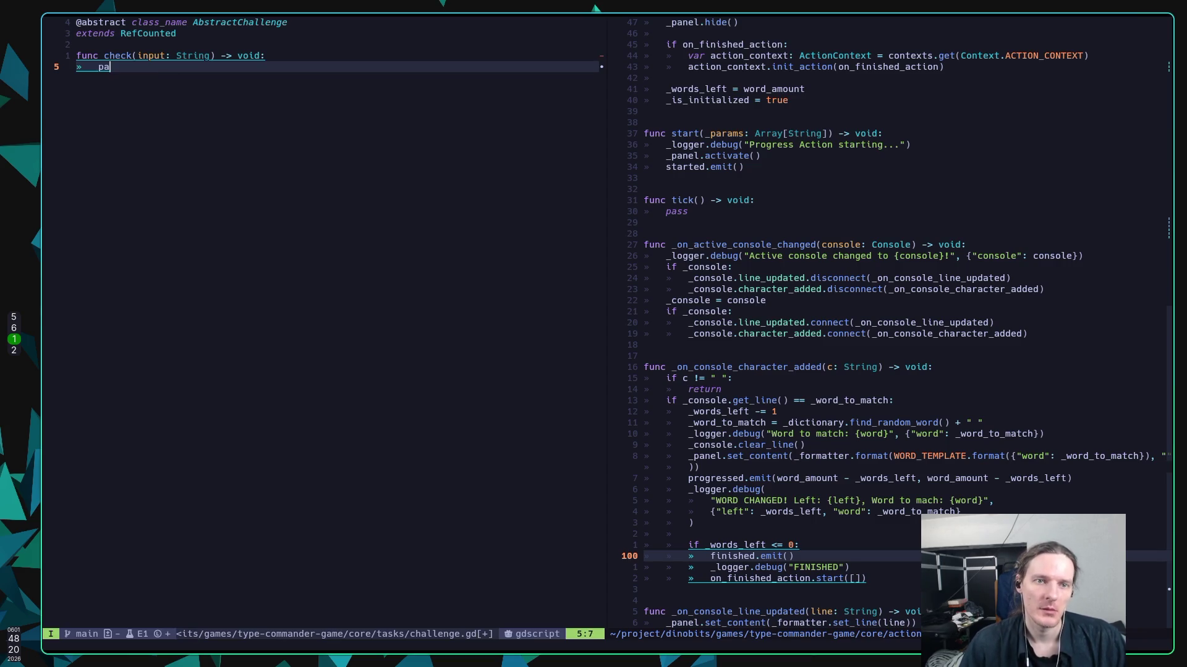
key("Return")
key("Return")
type("func ")
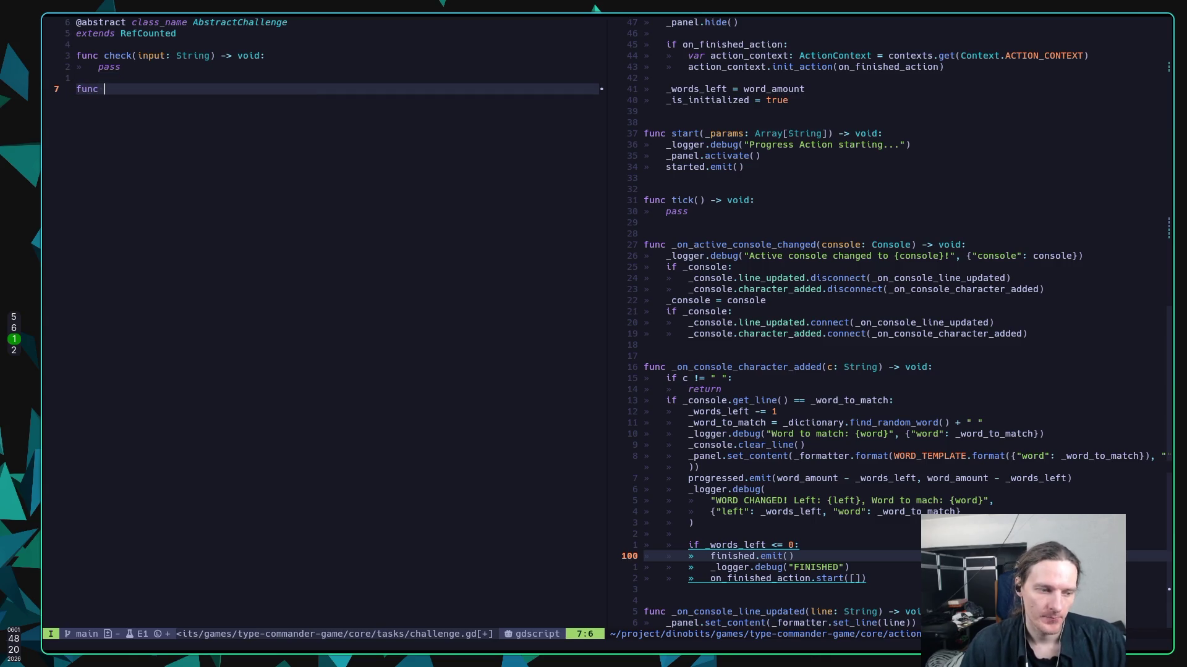
type("complete() -> void:")
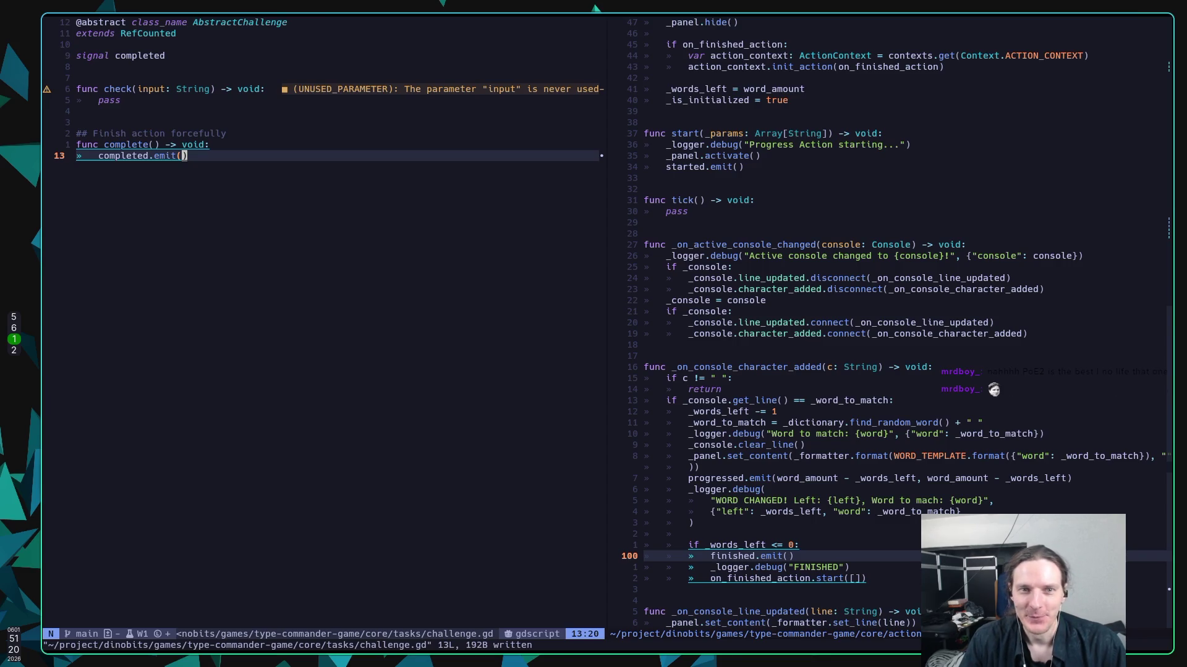
- Open a new line below completed.emit() to continue the script
key("o")
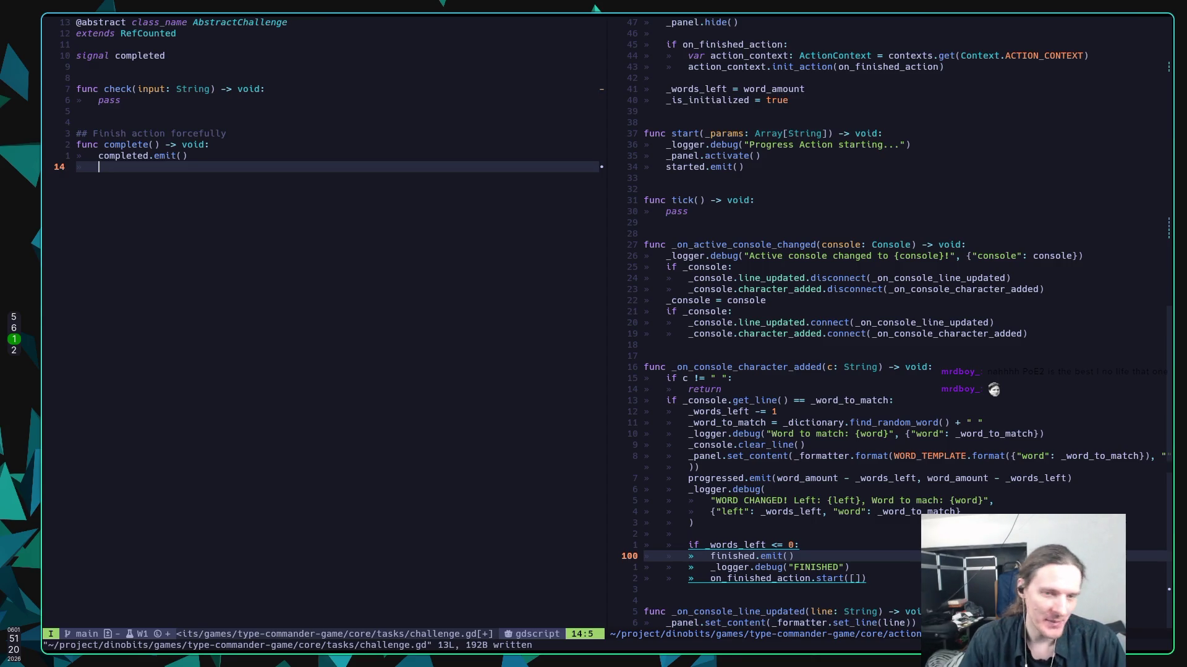
- Add a fail() -> void method emitting failed, documented with '## Fail this challenge forcefully'
key("Return")
type("func ")
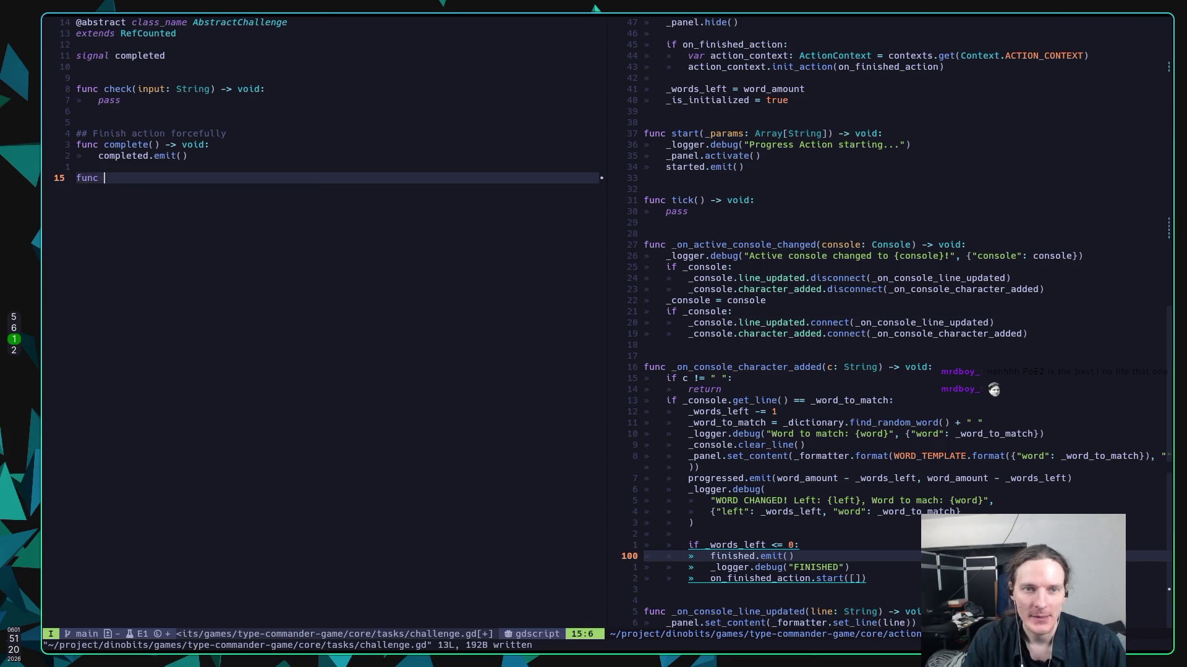
type("fail() -> voi")
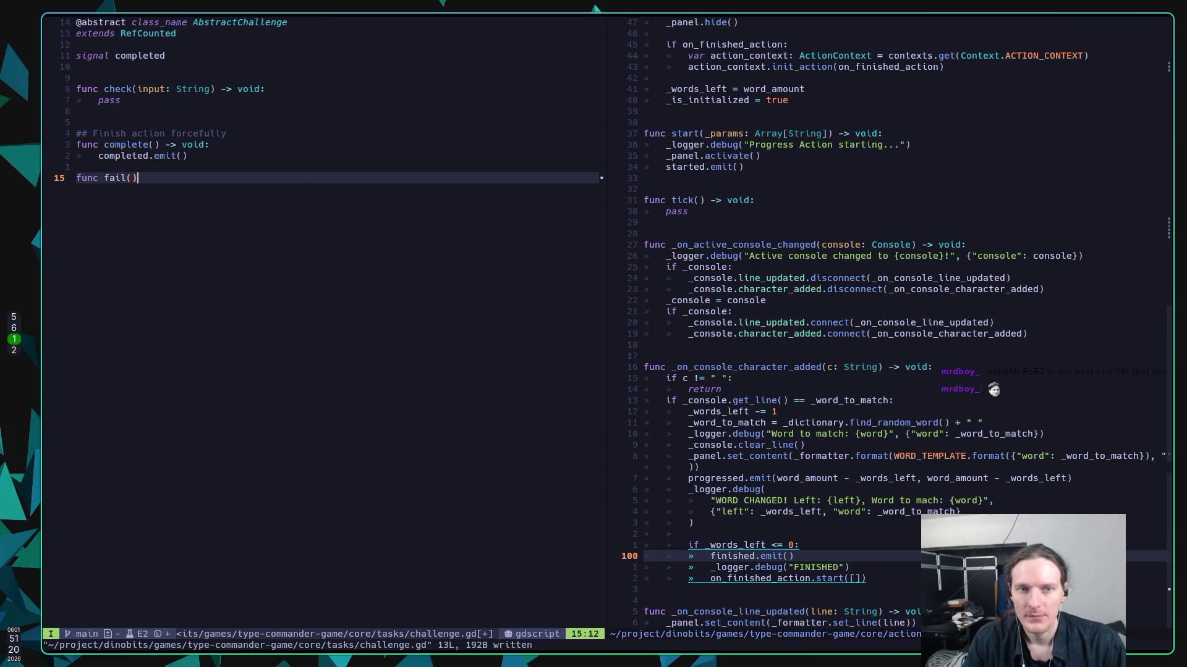
type("d:")
key("Return")
type("failed.e")
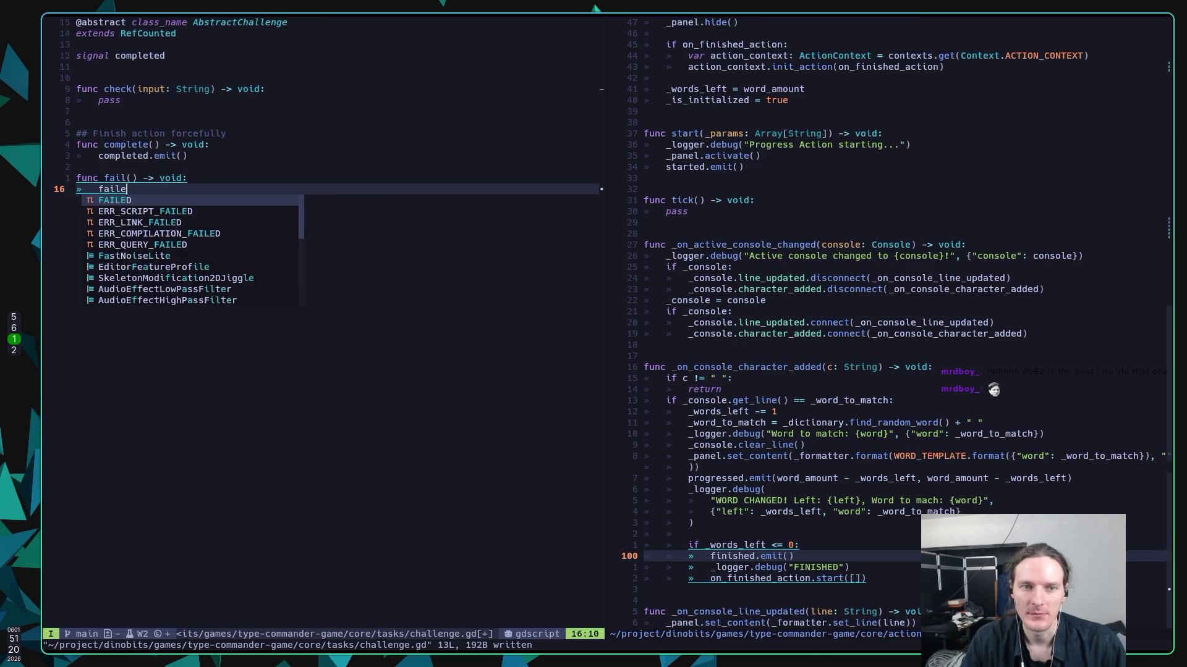
type("mit()")
key("Escape")
key("k")
key("k")
key("k")
key("j")
key("j")
key("o")
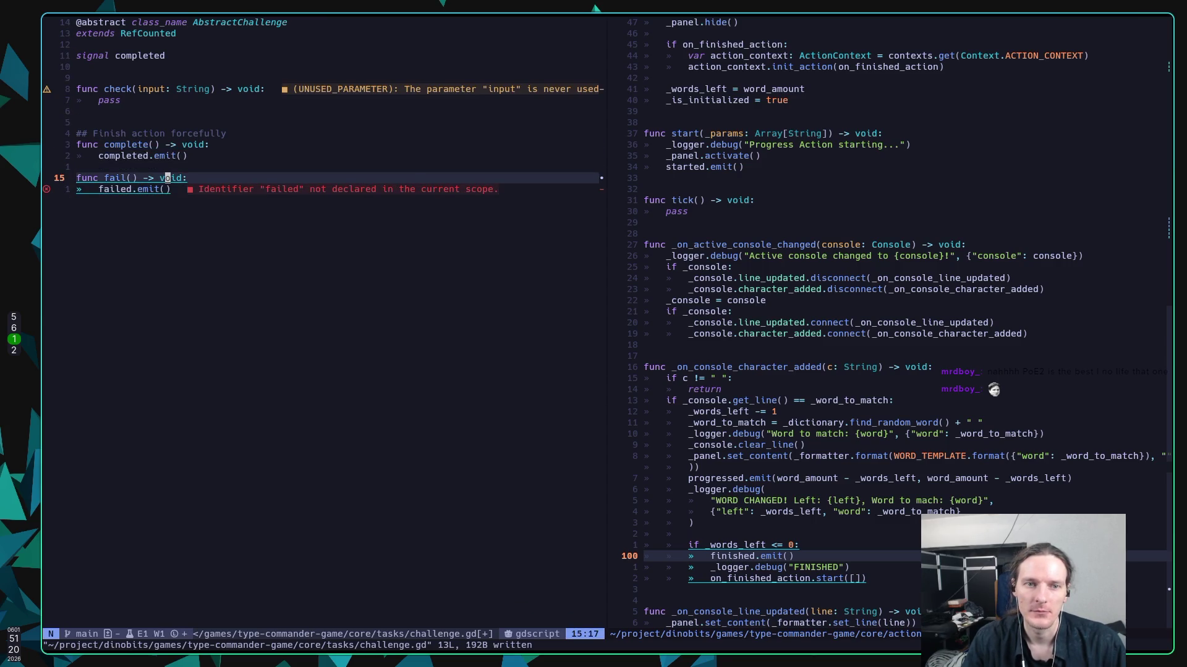
type("#")
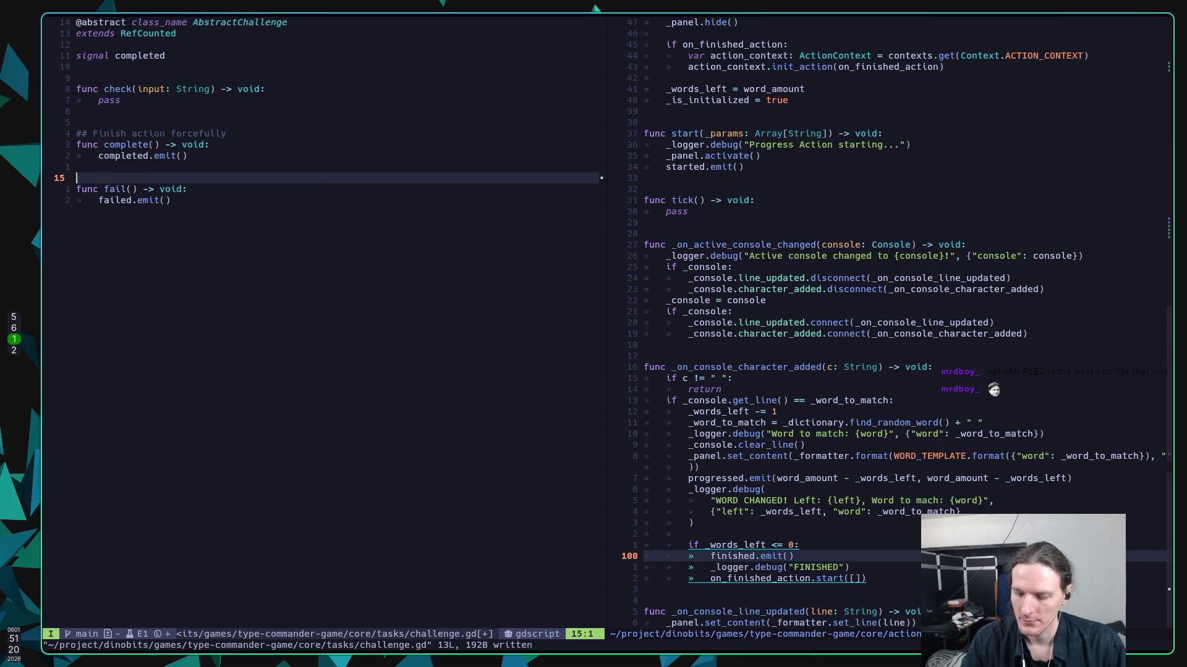
type("# ")
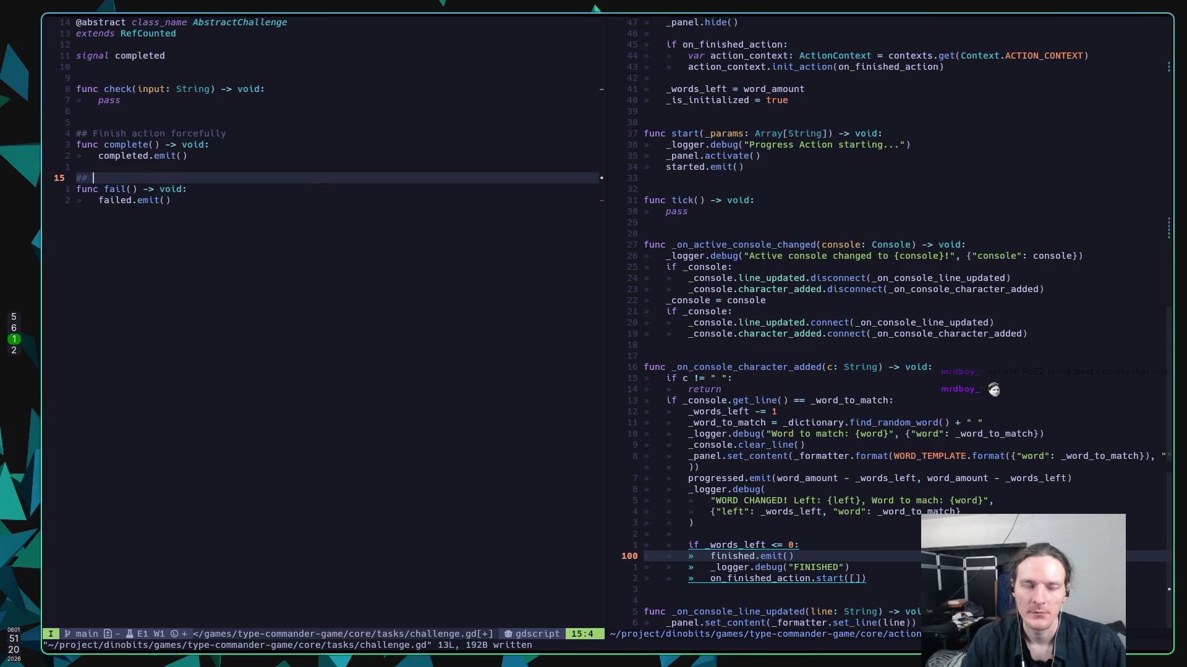
type("Fail")
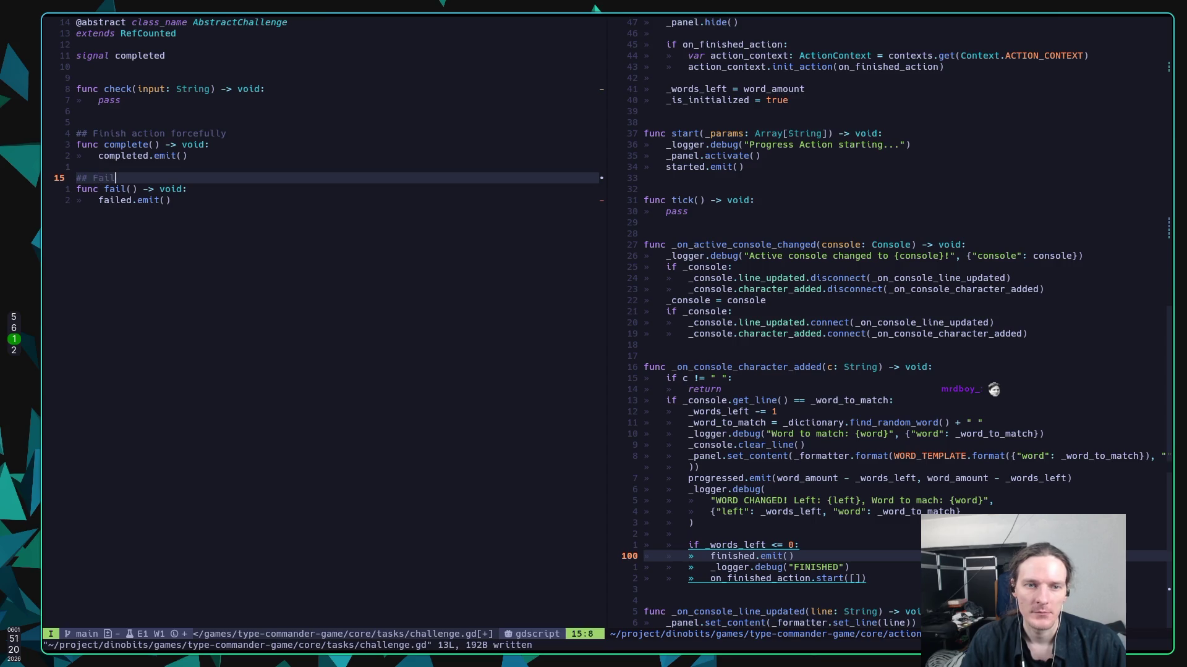
type(" this challenge")
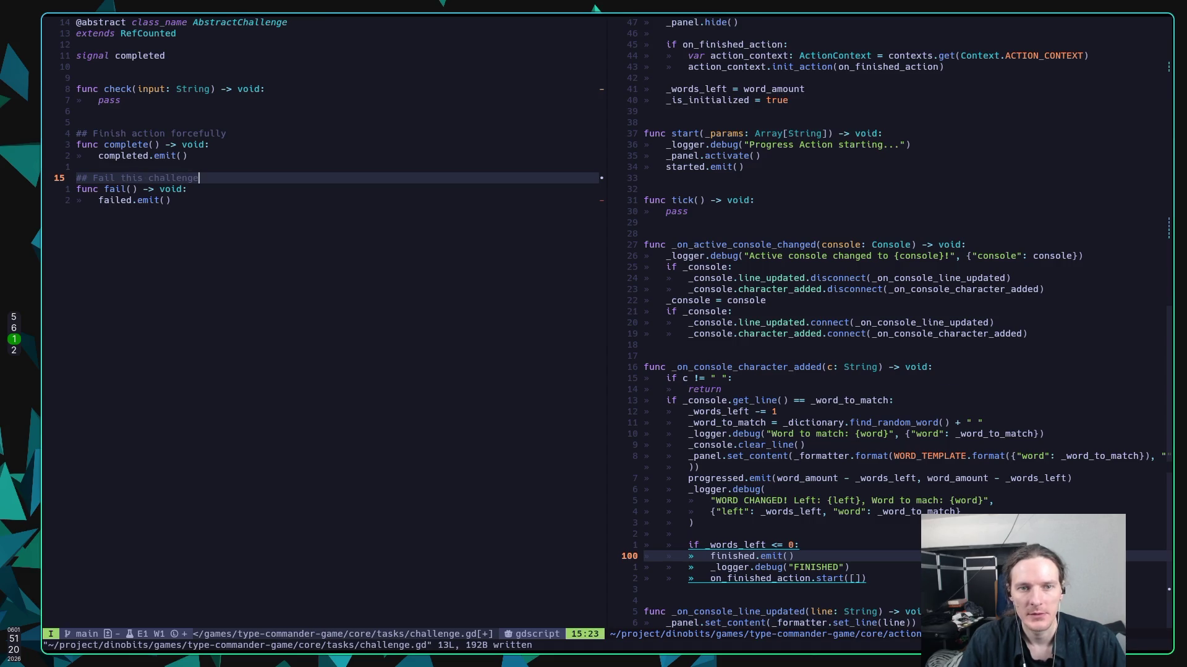
type(" forcefully")
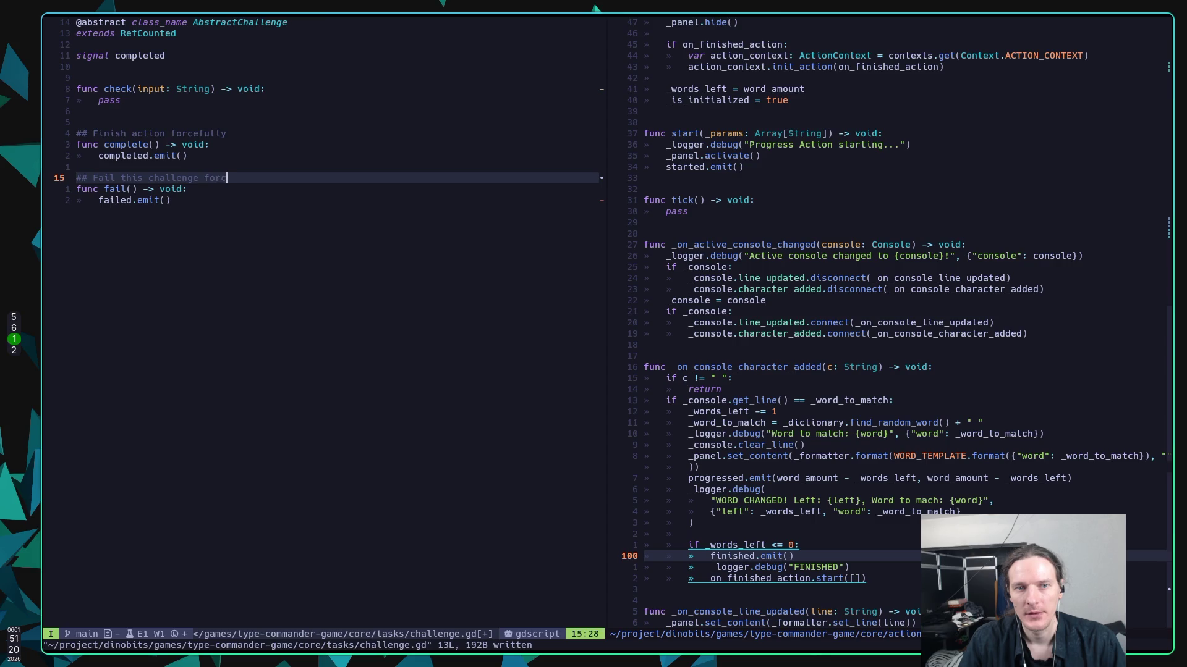
key("Escape")
- Declare a fail signal below completed and a finished(succrssfull: bool) signal above it
key("k")
key("k")
key("k")
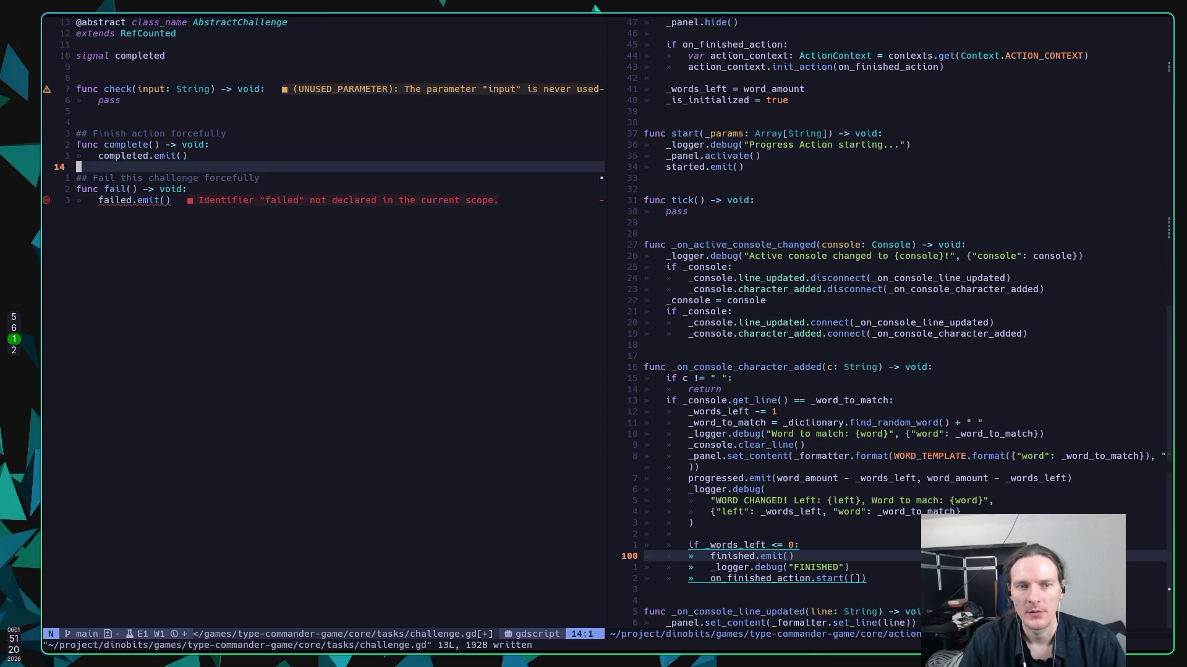
key("k")
key("k")
key("k")
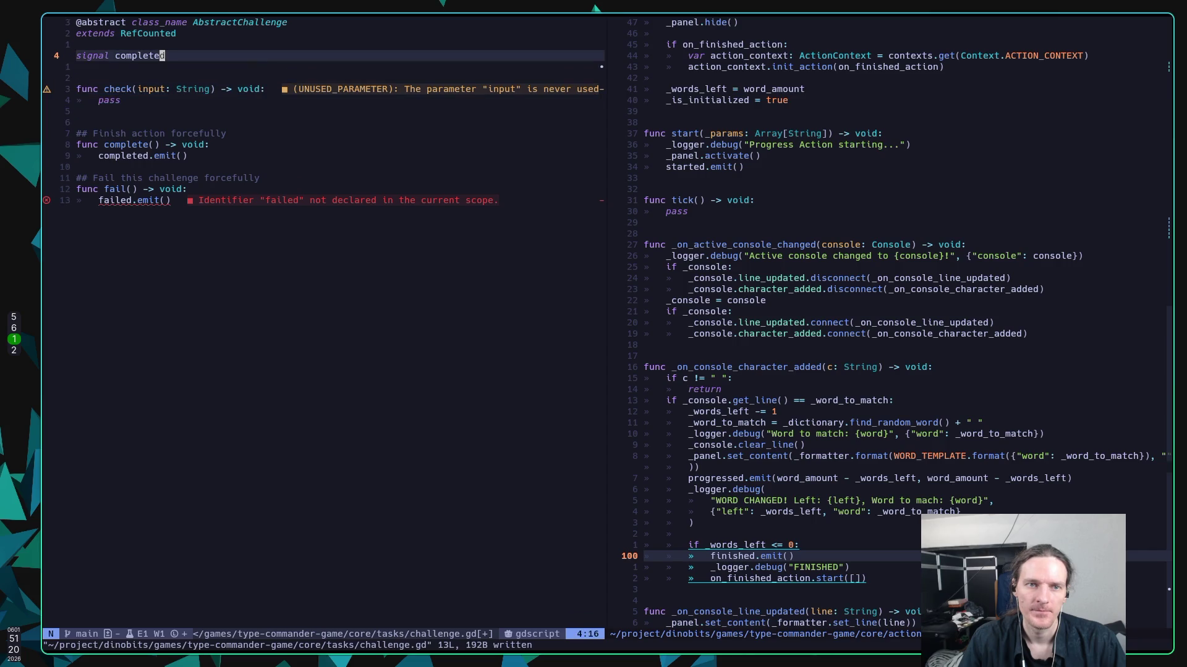
type("osignal fail")
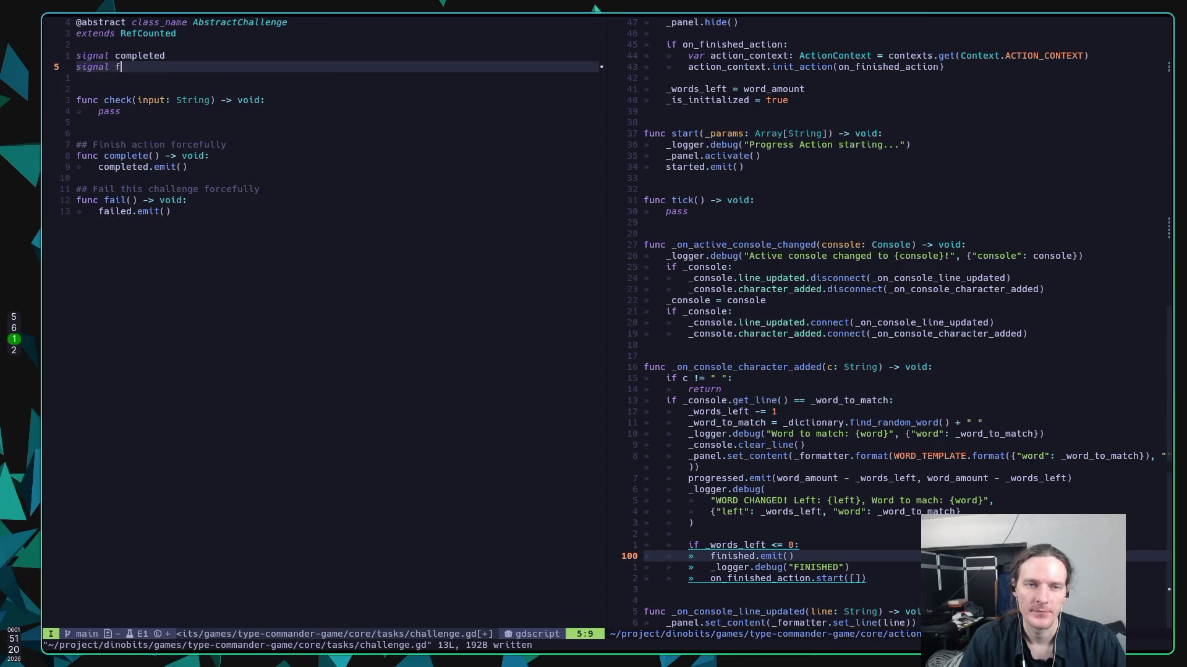
key("Escape")
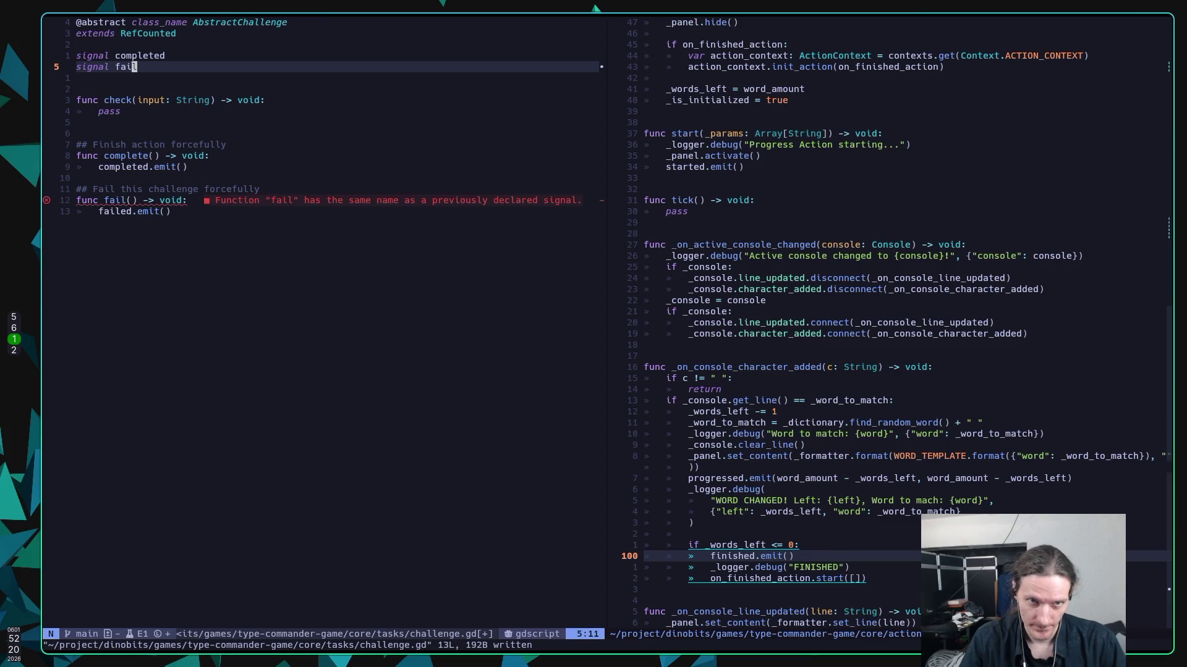
type("kOsignal fin")
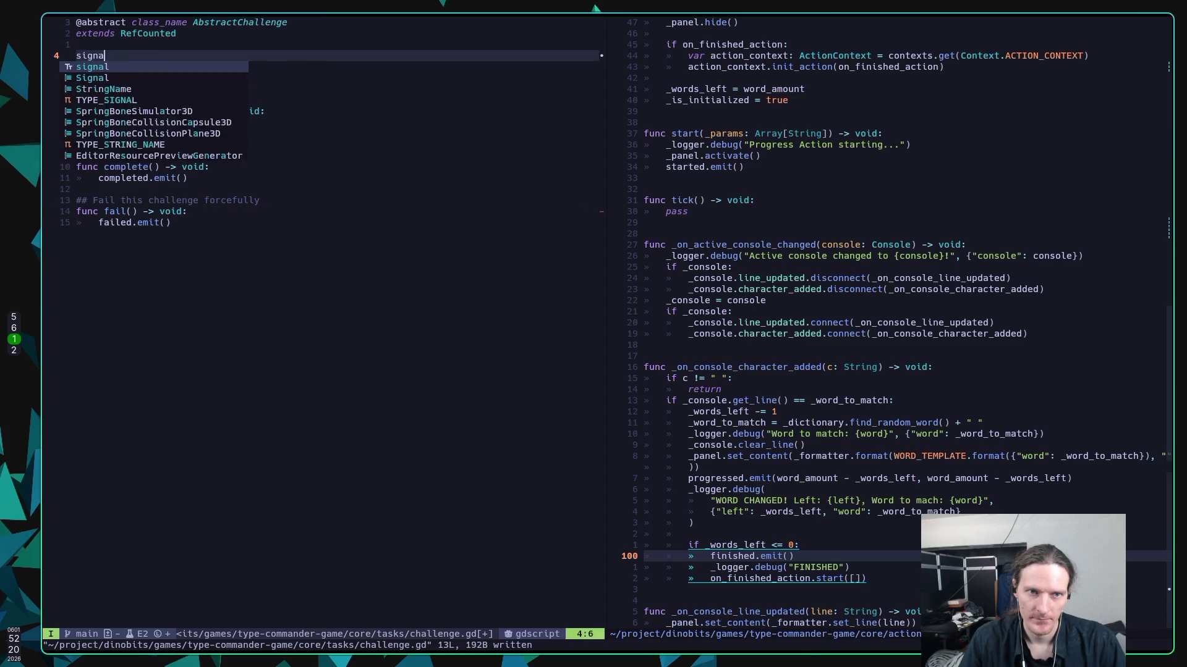
type("ished")
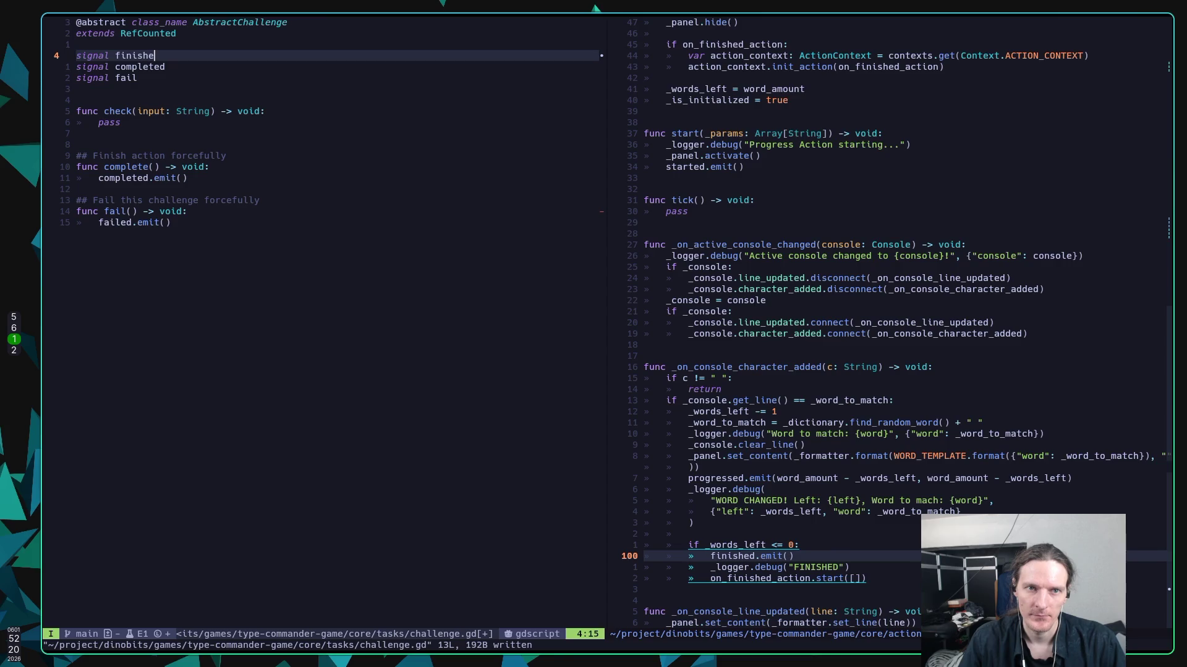
type("(")
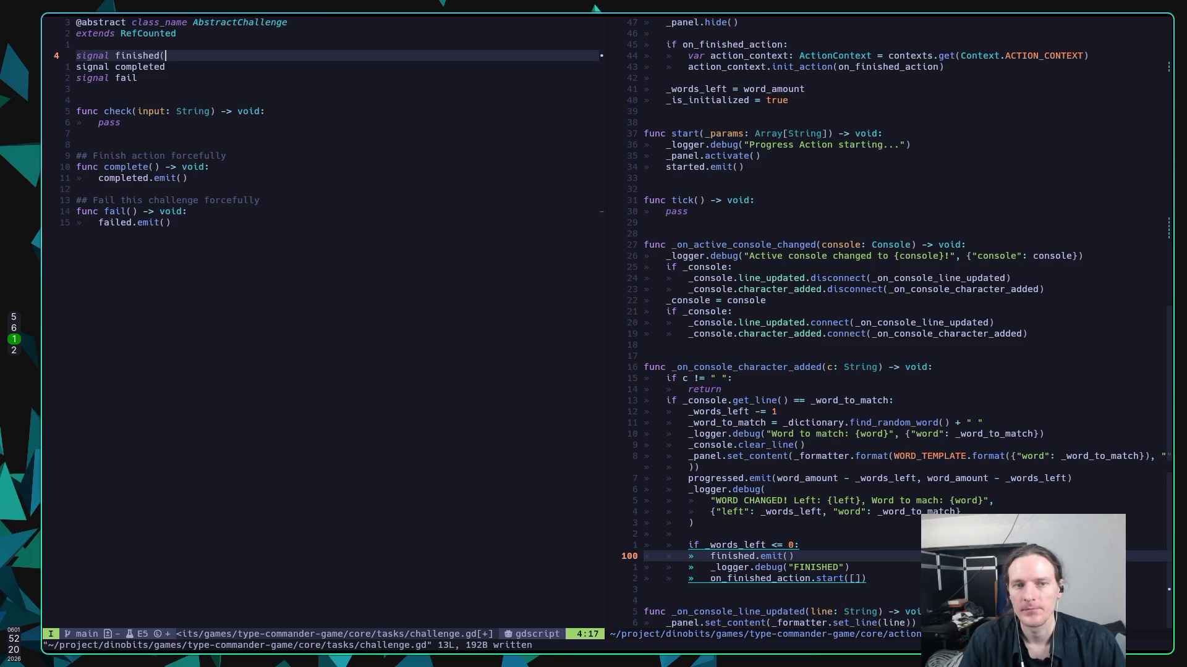
type("succr")
type("ssfull")
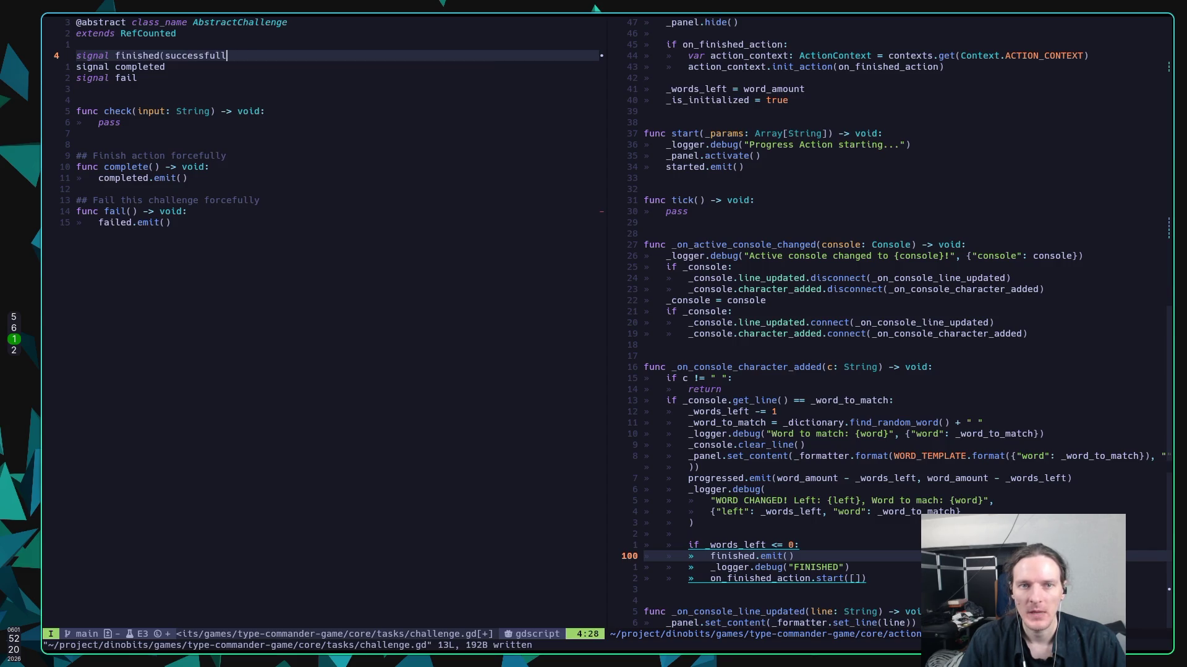
type(": bool)")
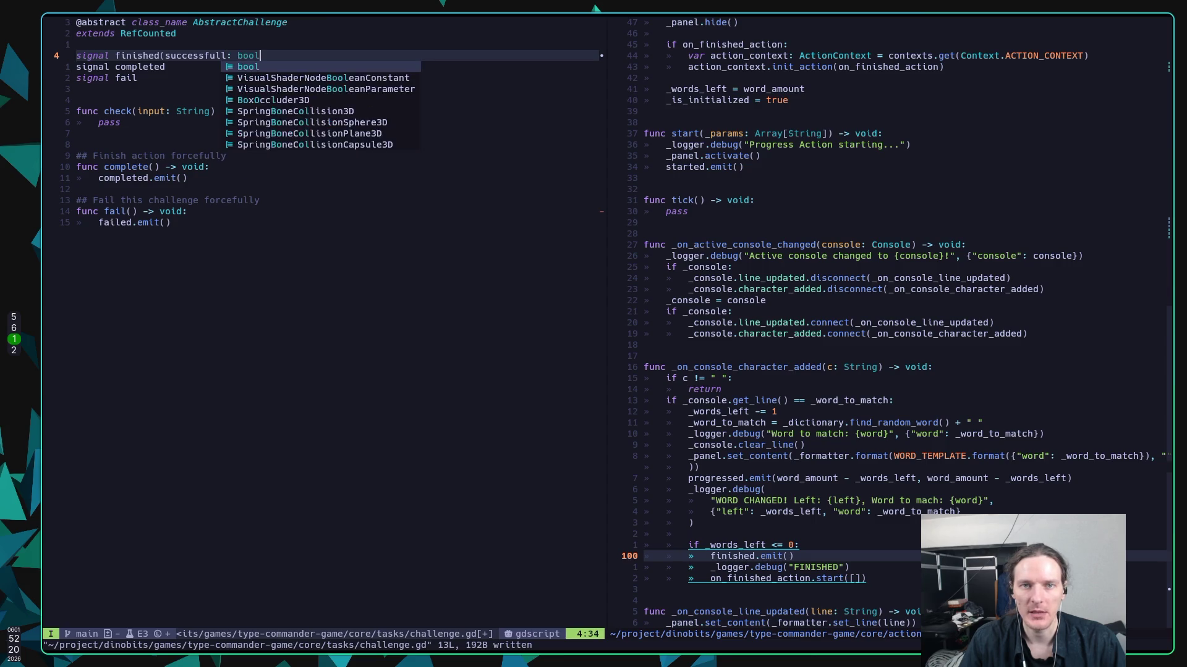
- Fix the signal to finished(successfull: bool), save, and rename the fail signal to failed
key("Escape")
key("j")
key("j")
key("j")
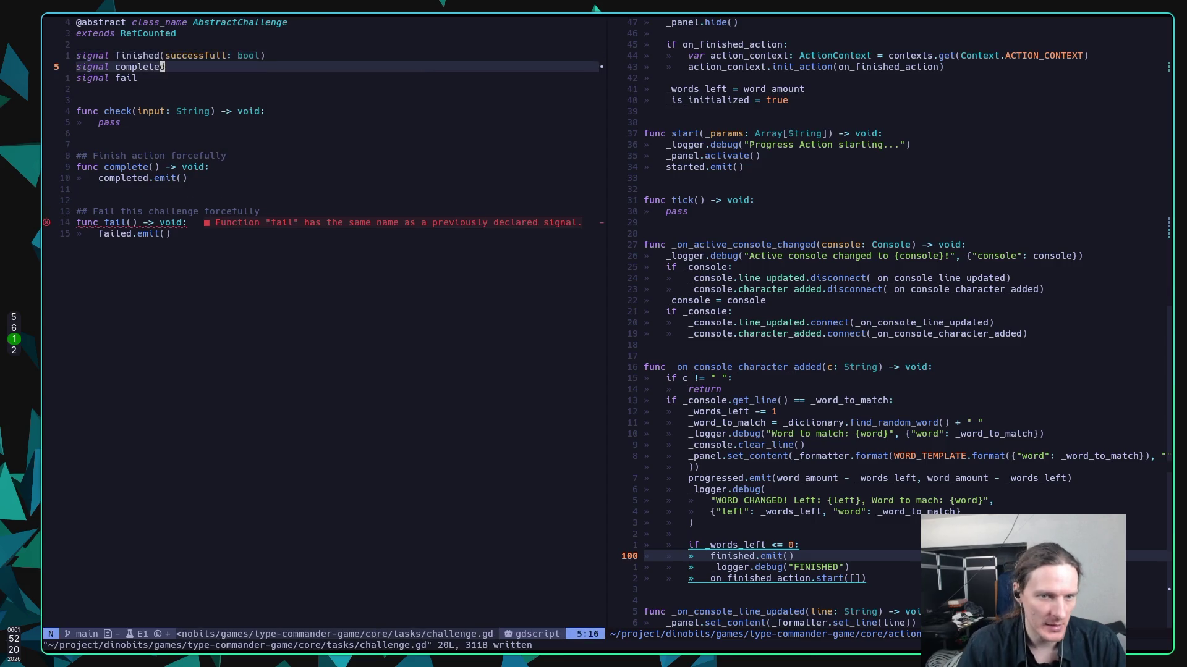
key("j")
key("j")
key("j")
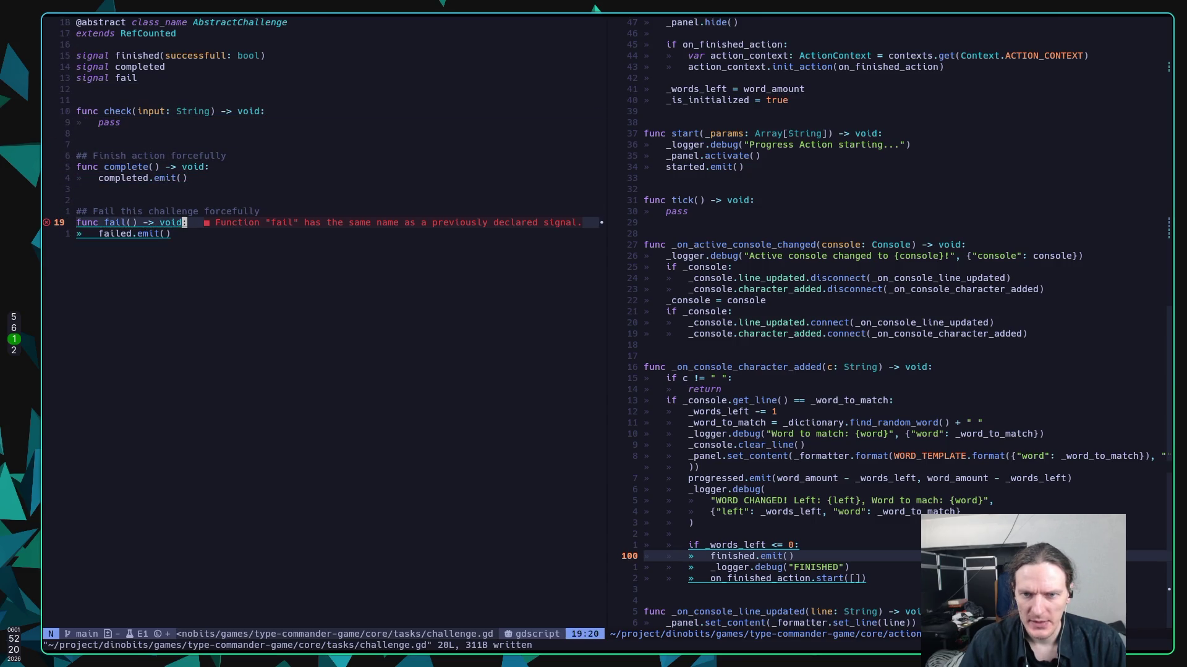
key("k")
key("k")
key("k")
key("k")
key("k")
key("k")
key("k")
type("Aed")
key("Escape")
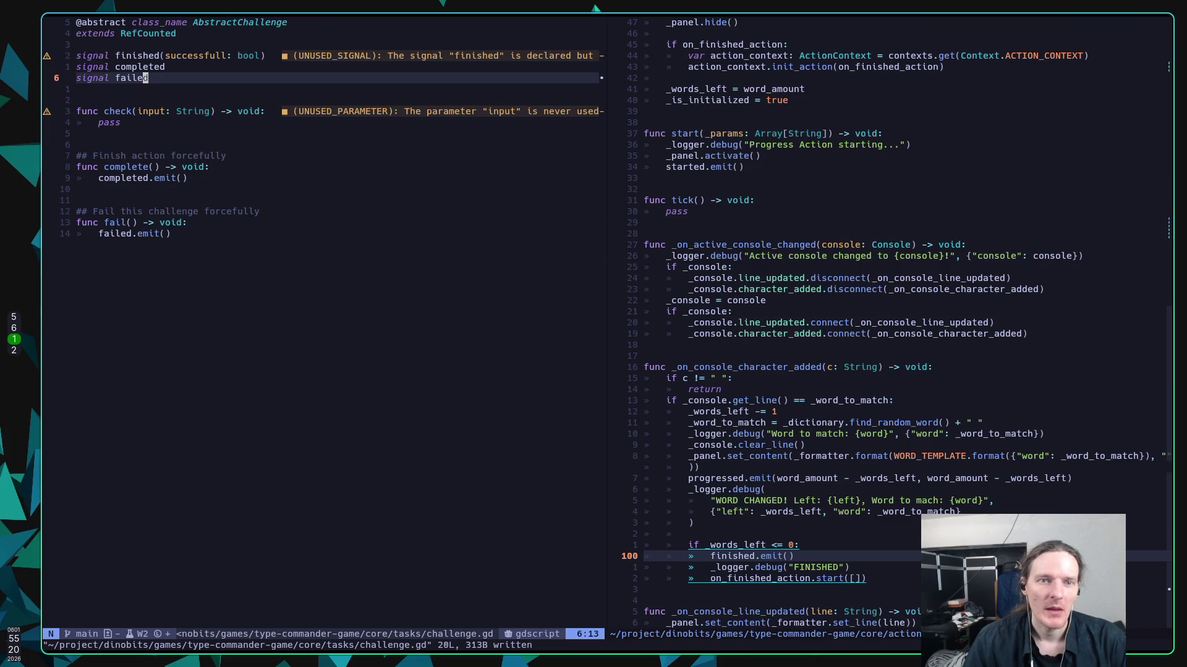
- Move past the complete function, then open the Core Mechanics Challenge 2025 Winter jam page in the browser
key("j")
key("j")
key("j")
key("j")
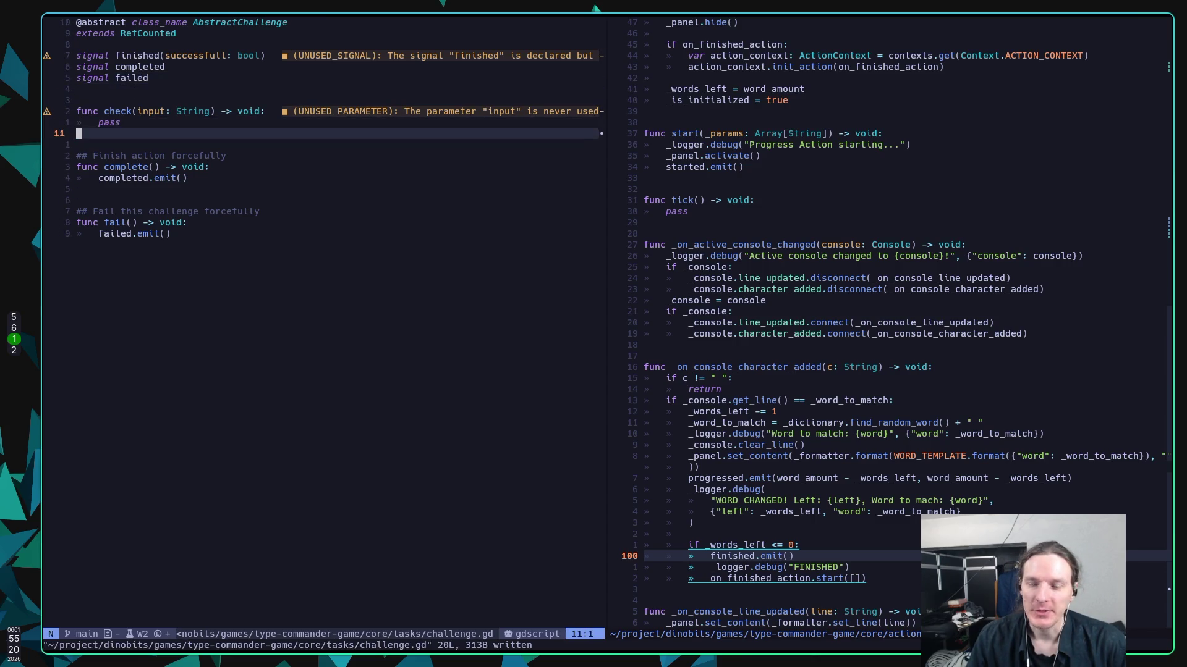
key("j")
key("j")
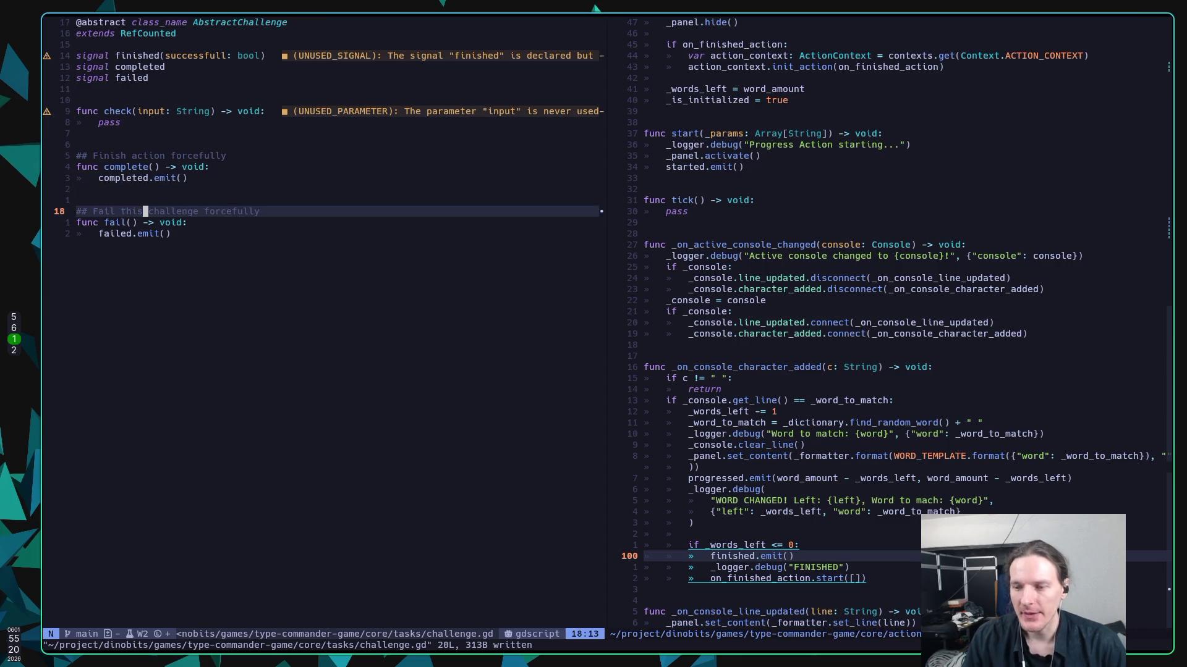
key("super+2")
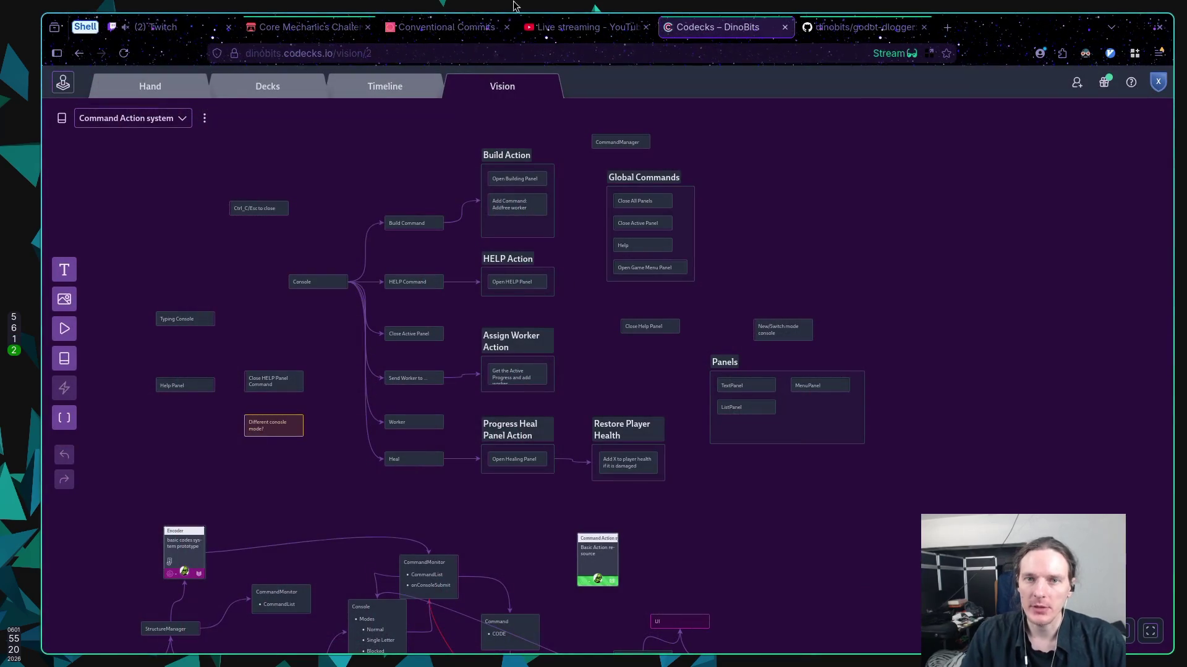
left_click(309, 27)
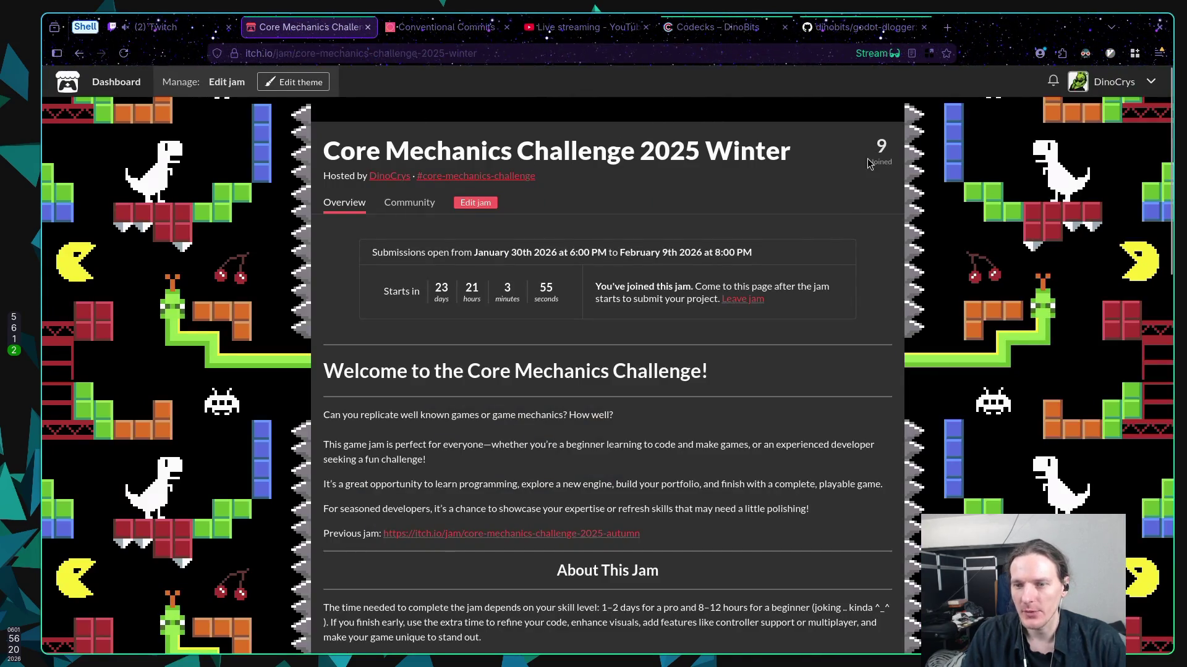
- Review the jam's January 30–February 9 submission dates, 9 joined, and 23-day countdown
mouse_move(625, 252)
left_mouse_down()
mouse_move(643, 290)
mouse_move(828, 303)
left_mouse_up()
left_click(566, 288)
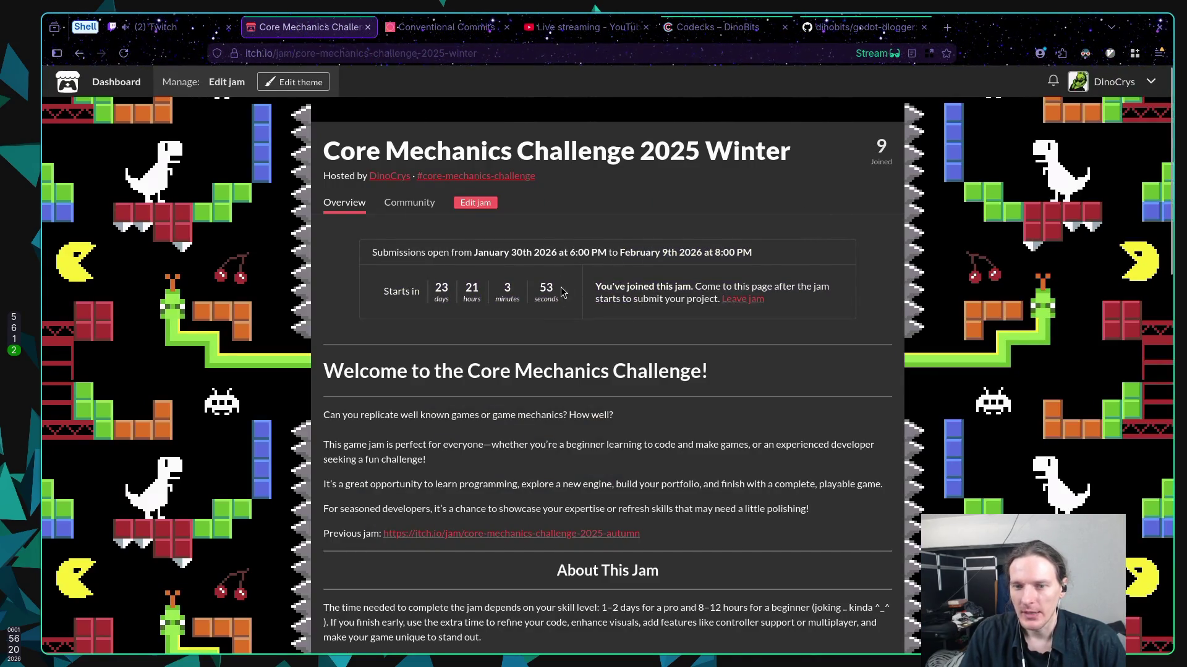
scroll(556, 302, "down", 7)
scroll(544, 315, "up", 7)
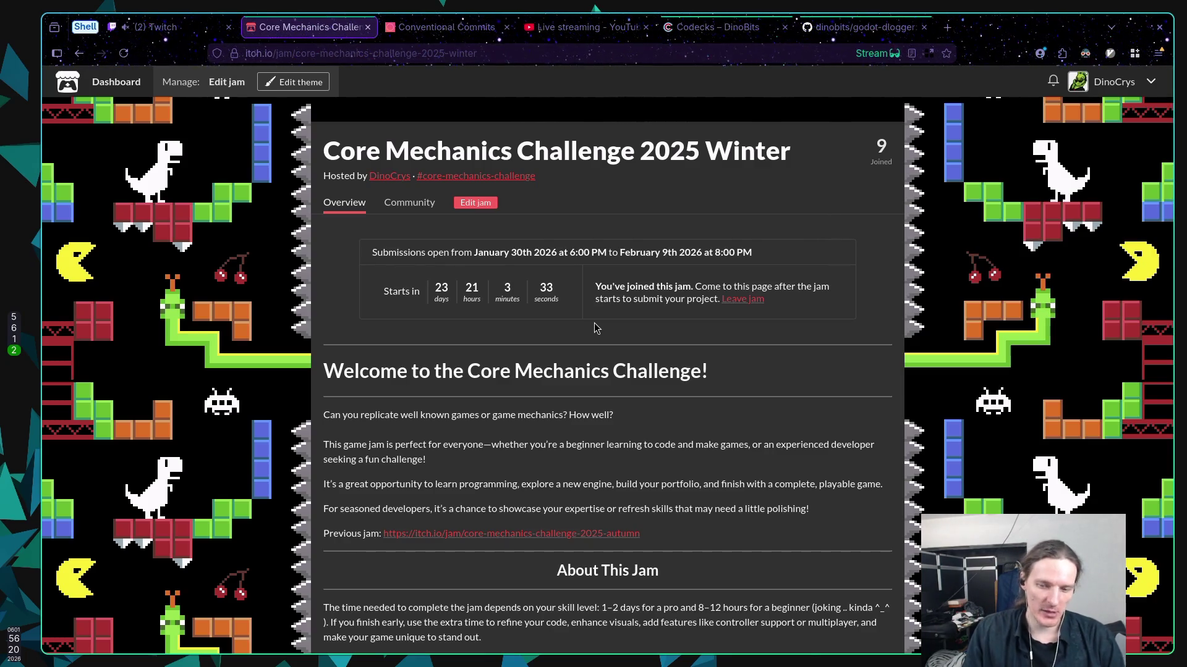
scroll(616, 342, "down", 7)
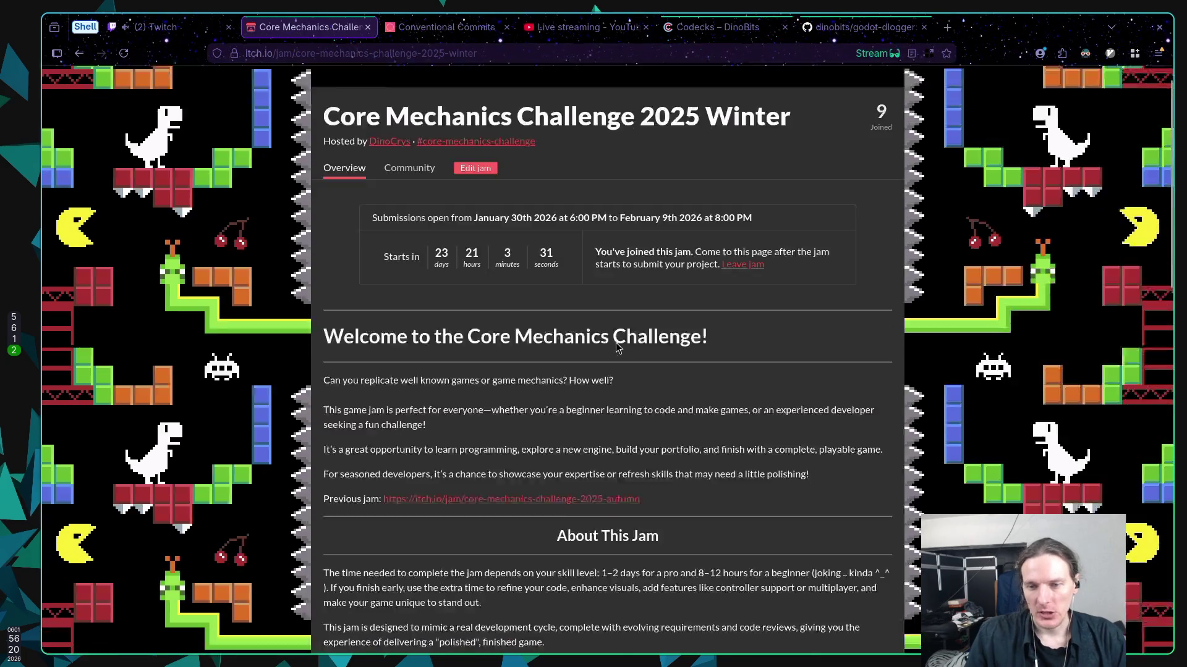
scroll(696, 348, "down", 7)
scroll(695, 349, "up", 14)
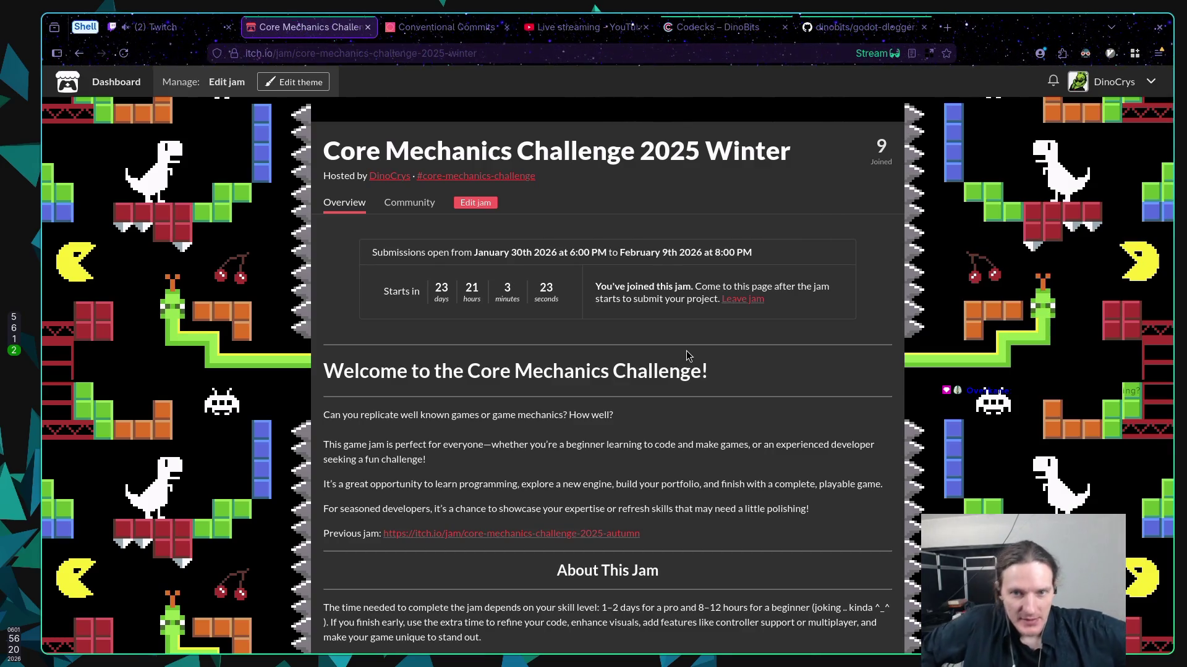
double_click(441, 288)
left_click(451, 365)
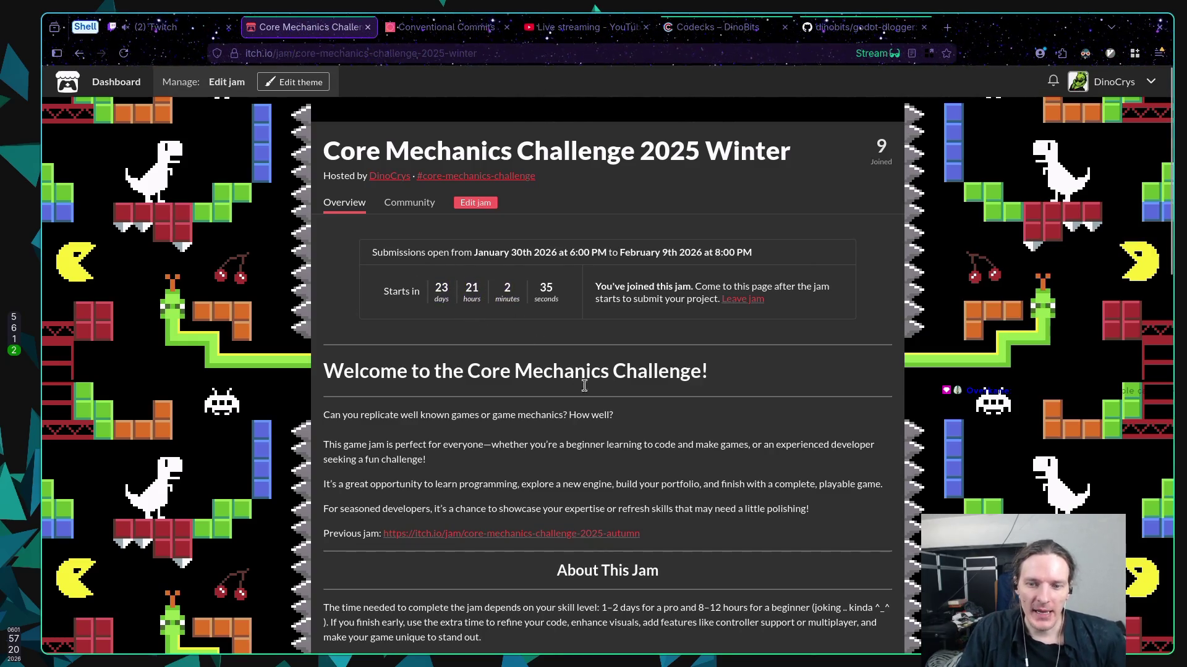
scroll(755, 421, "down", 6)
scroll(754, 425, "up", 6)
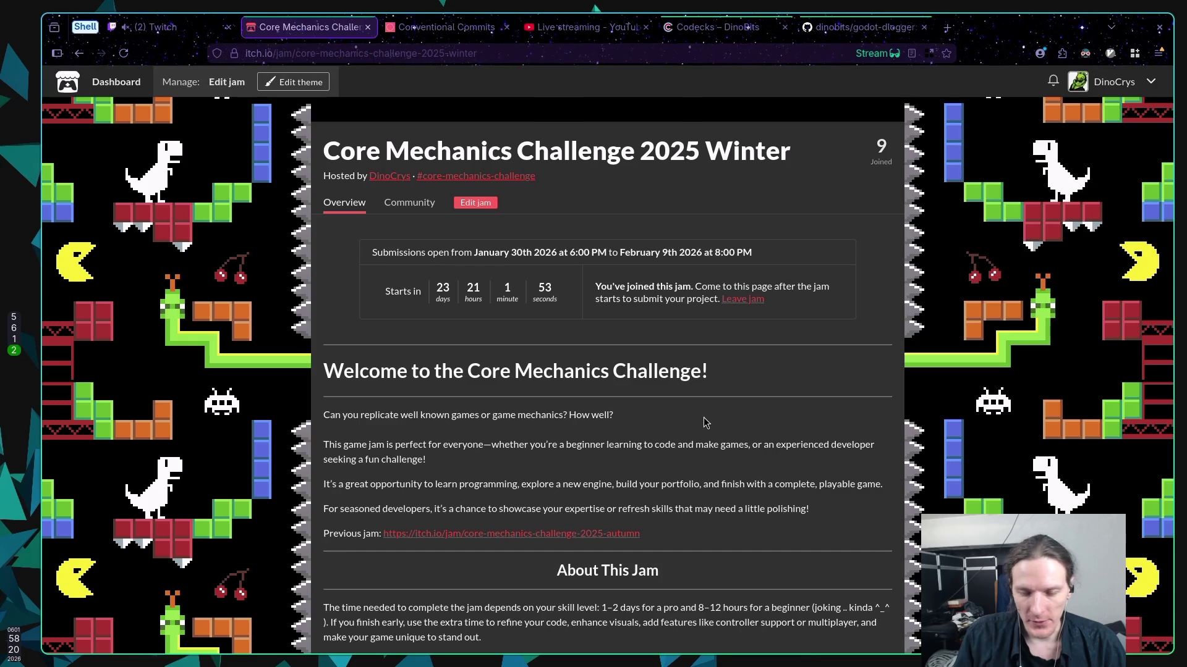
scroll(705, 420, "down", 5)
scroll(709, 434, "up", 5)
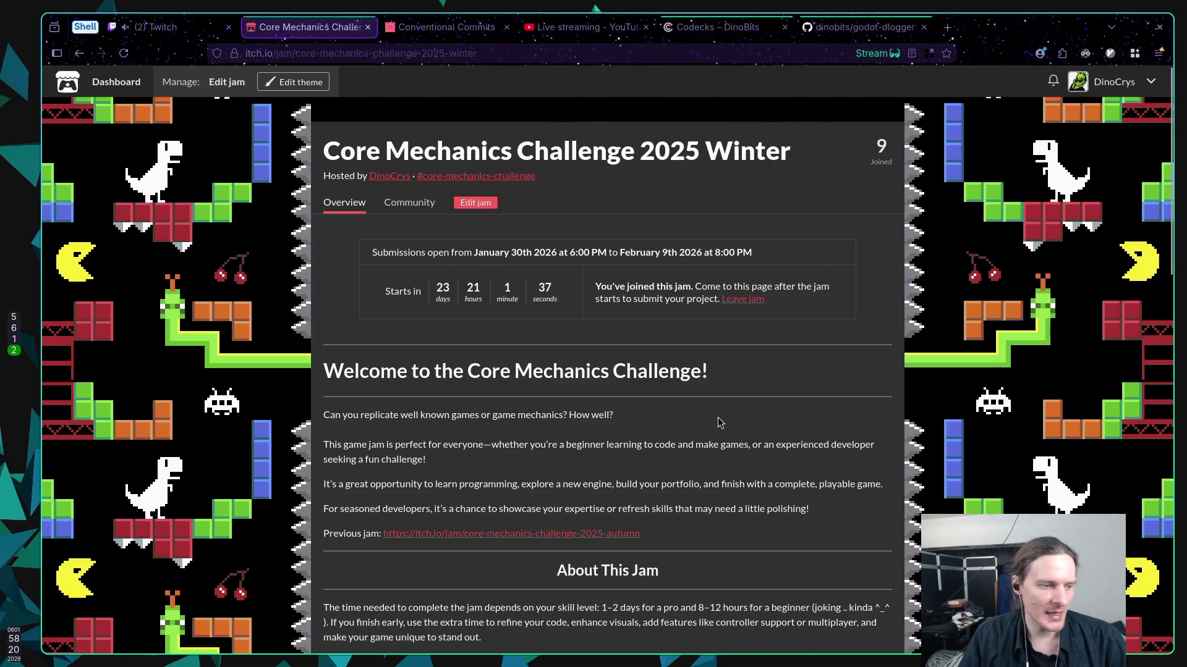
scroll(717, 416, "down", 4)
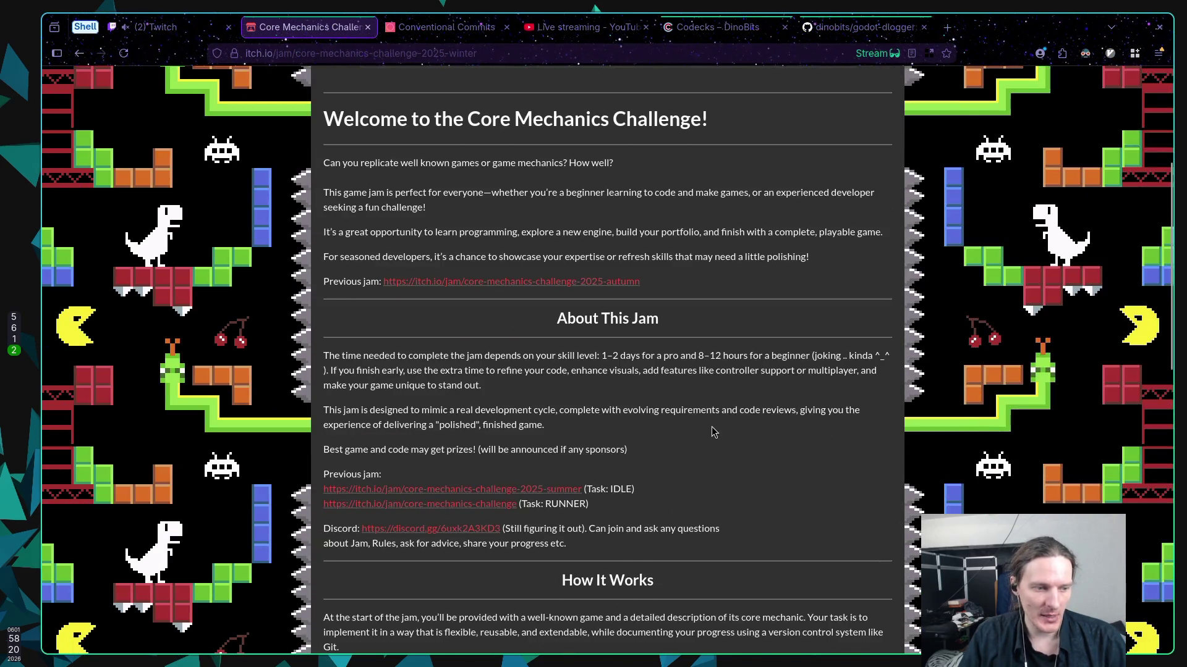
scroll(710, 418, "down", 5)
scroll(704, 418, "down", 5)
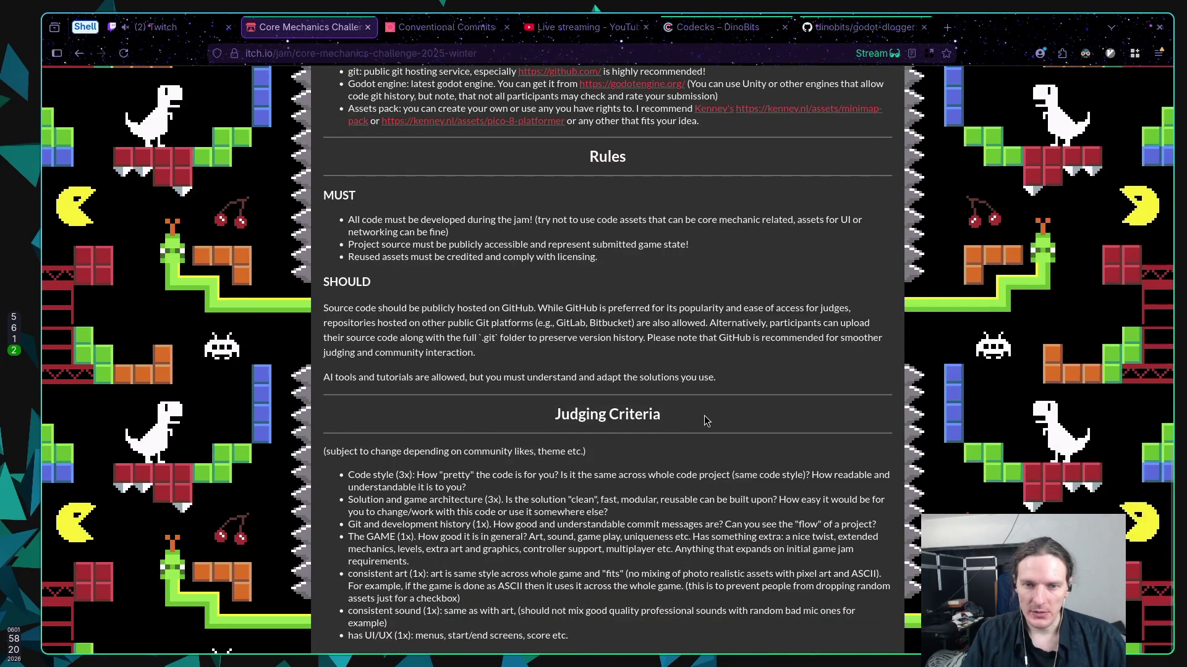
scroll(703, 415, "up", 13)
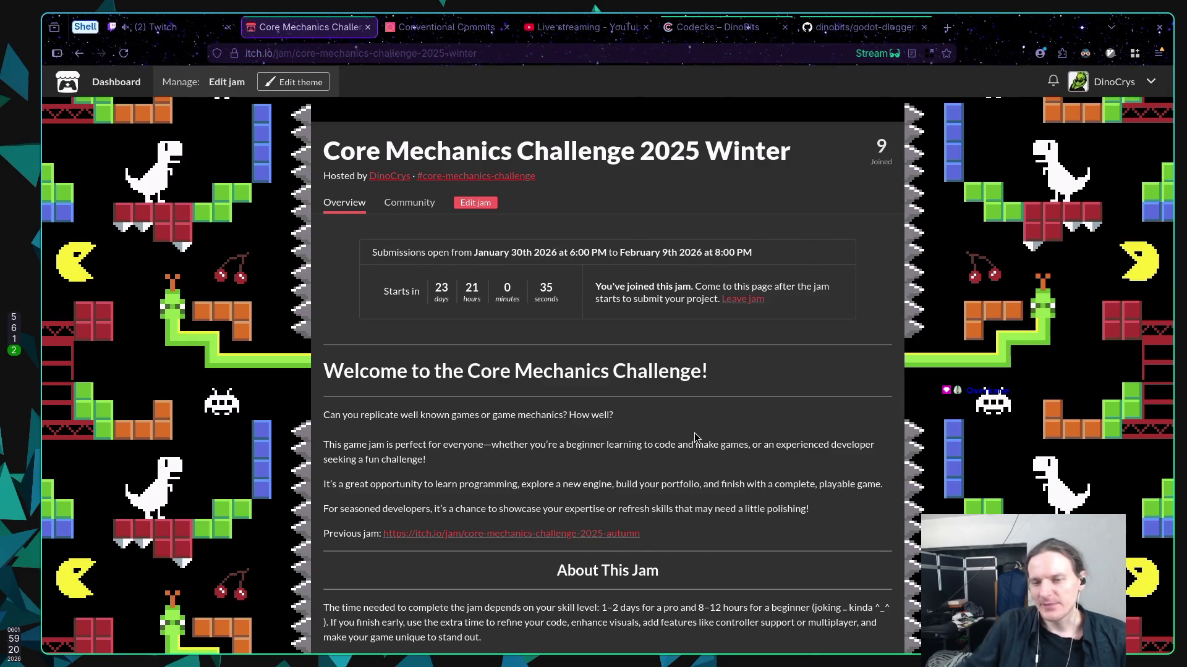
scroll(691, 433, "down", 4)
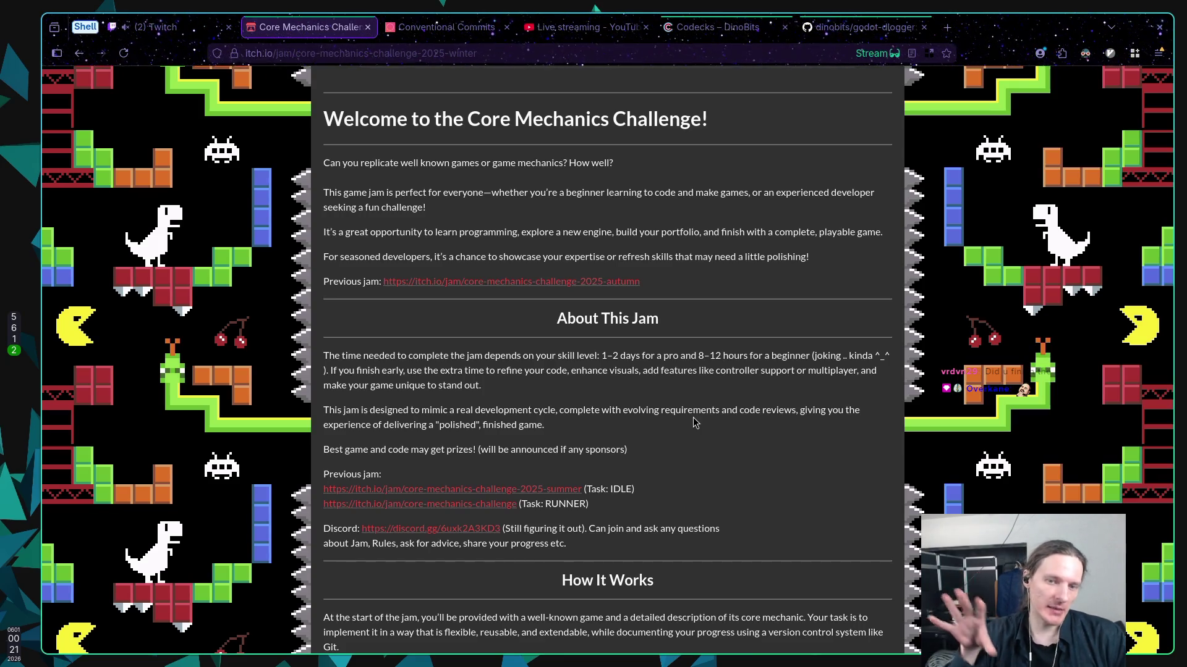
scroll(692, 417, "up", 5)
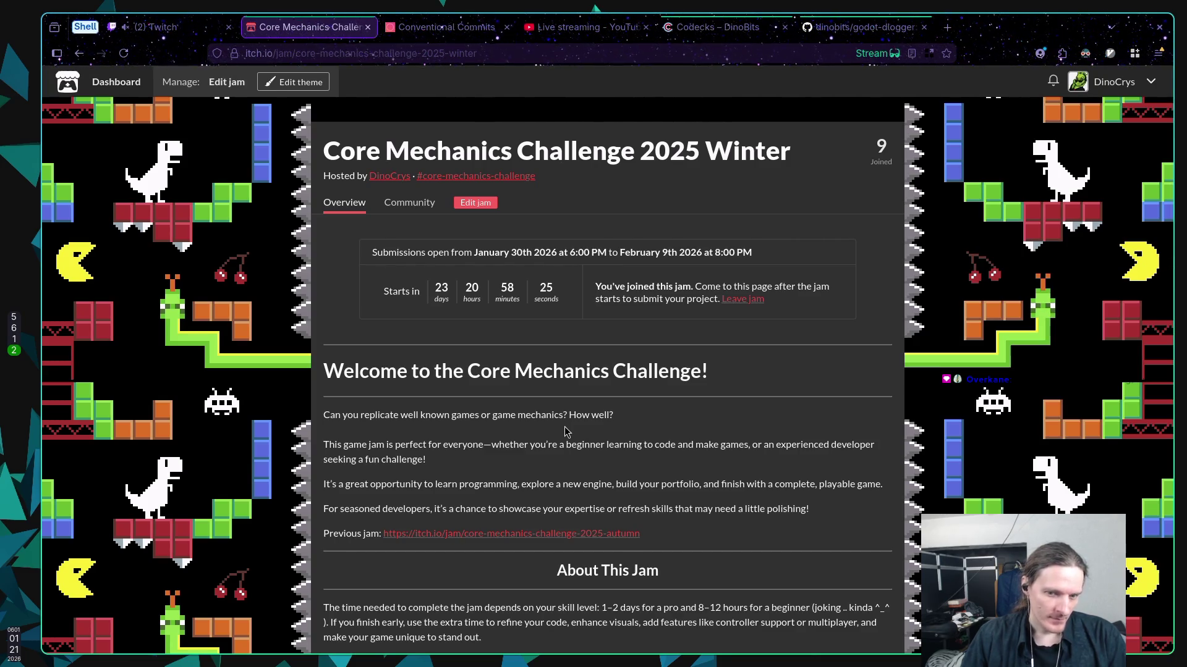
scroll(557, 435, "down", 10)
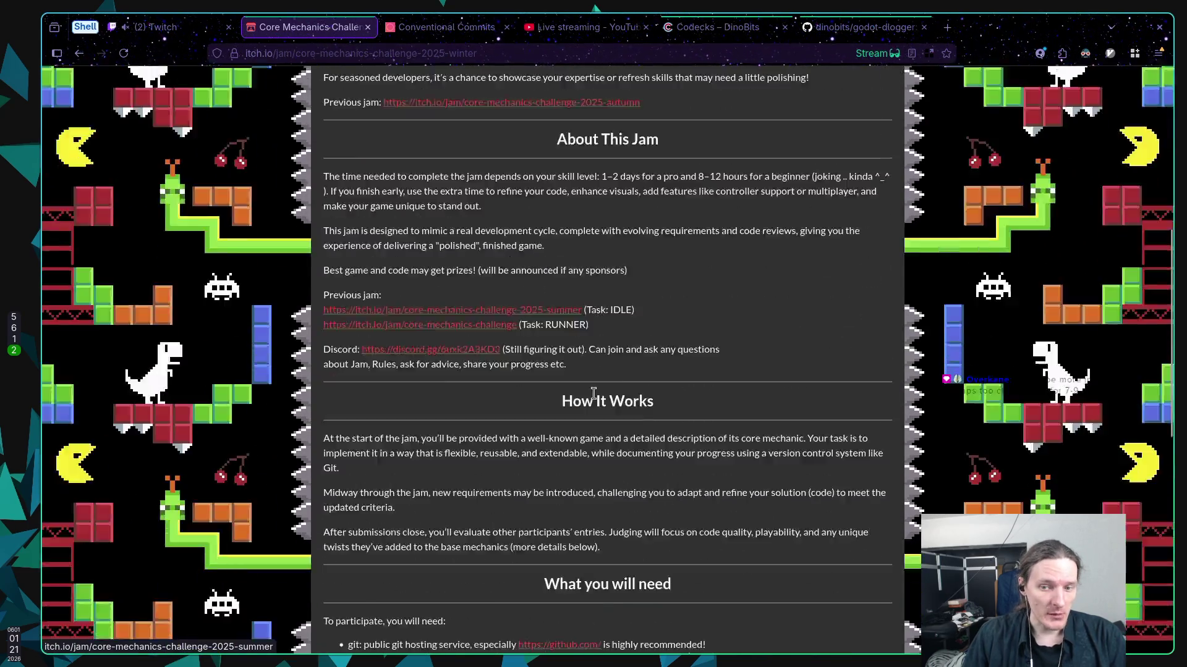
scroll(619, 394, "down", 8)
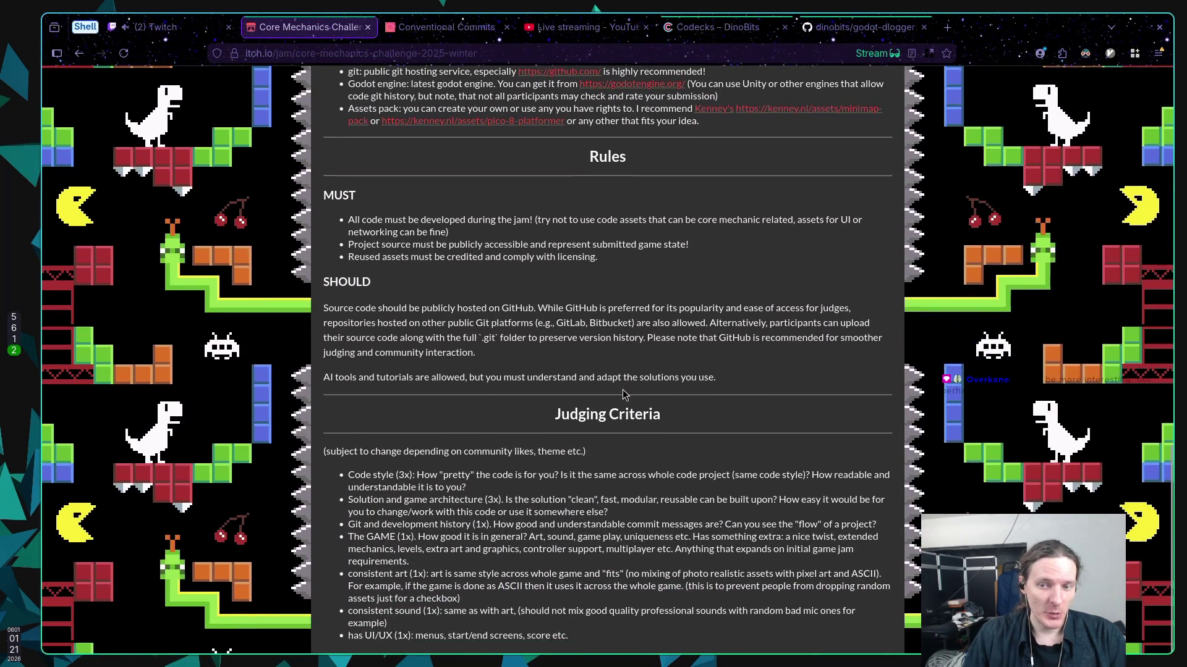
scroll(623, 391, "up", 8)
scroll(623, 391, "down", 6)
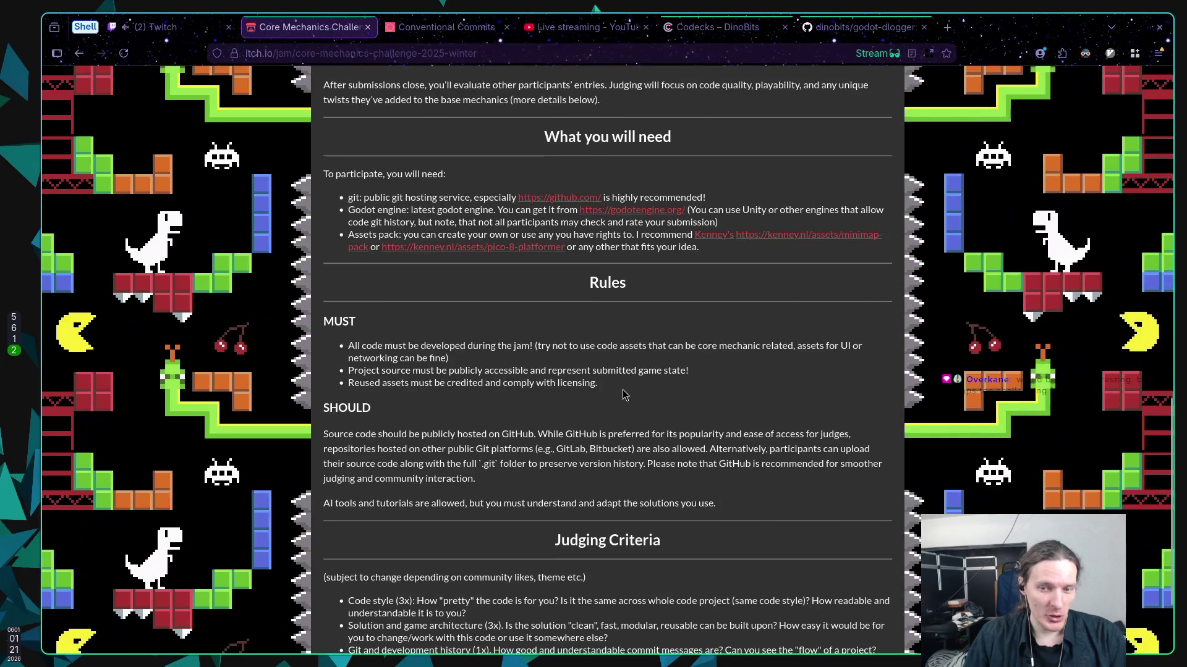
scroll(623, 391, "up", 4)
scroll(622, 394, "up", 1)
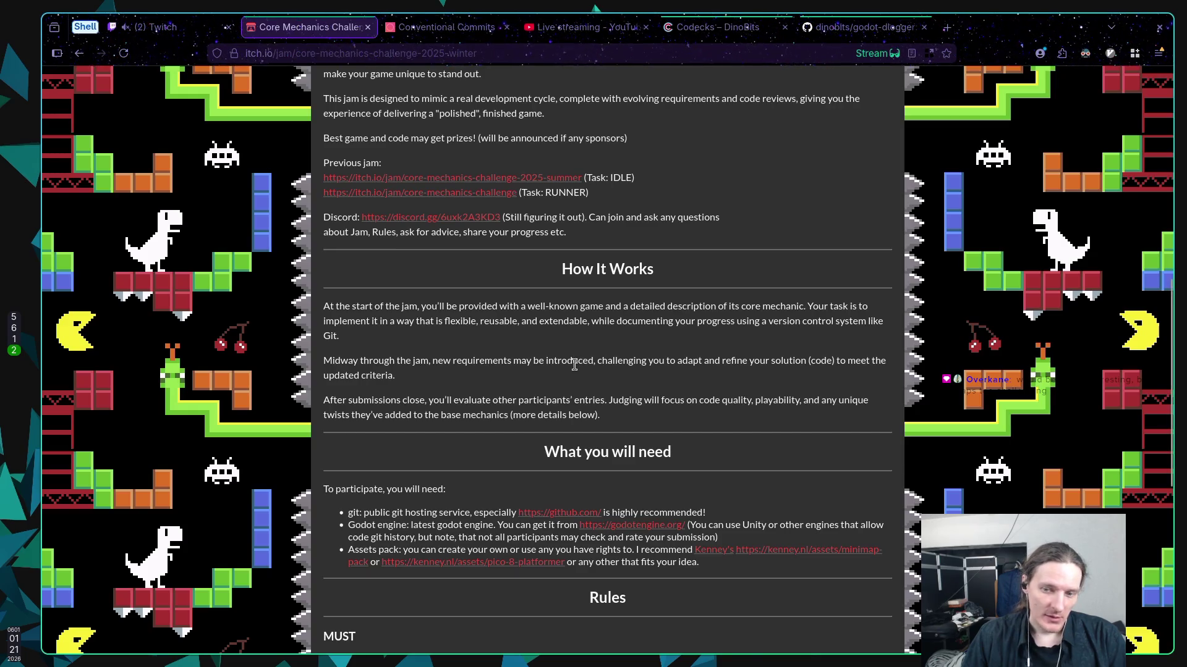
scroll(574, 364, "up", 10)
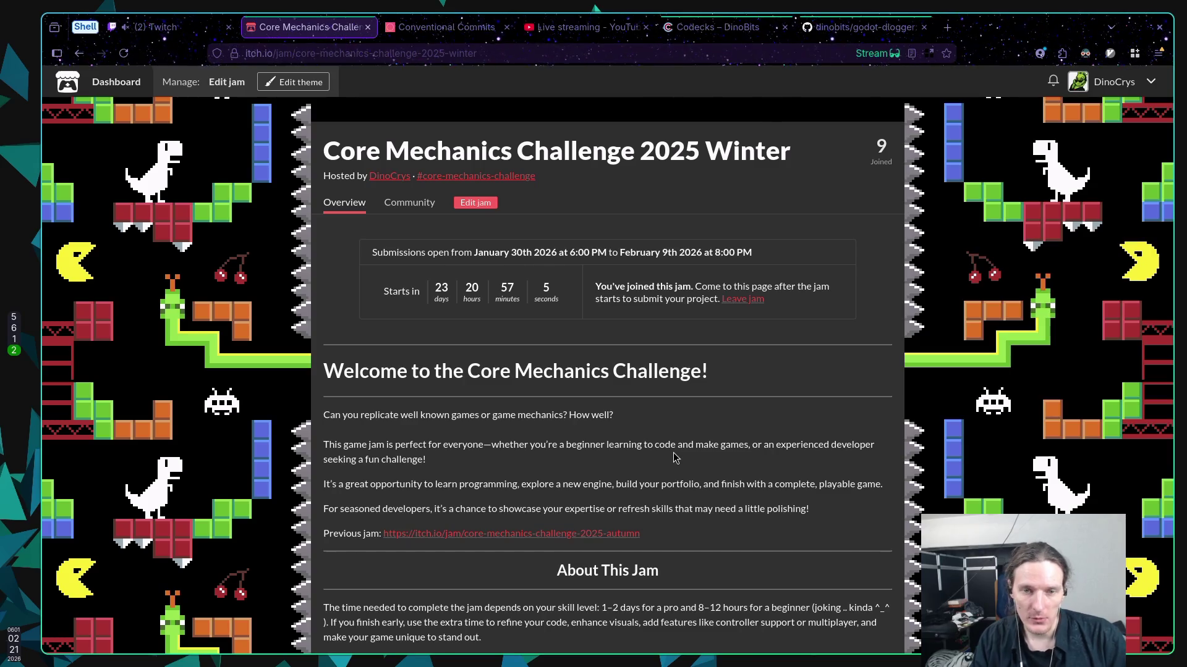
- Check the Godot 3D viewport with a slight zoom, then return to Neovim's challenge.gd
key("super+5")
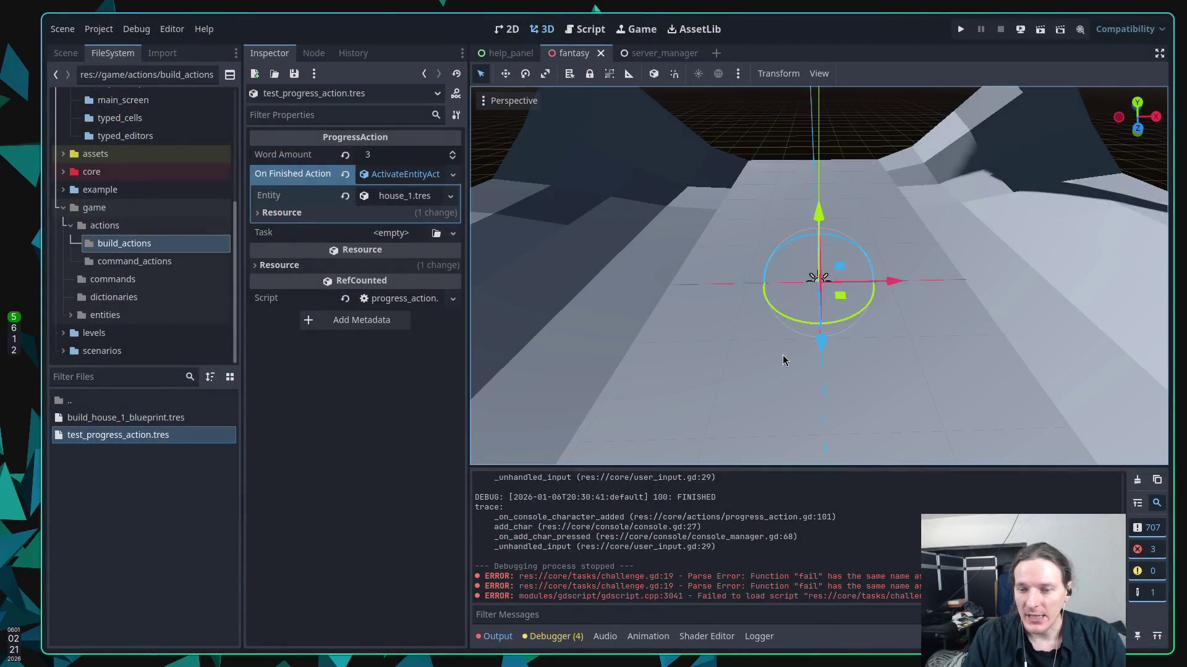
scroll(758, 327, "down", 5)
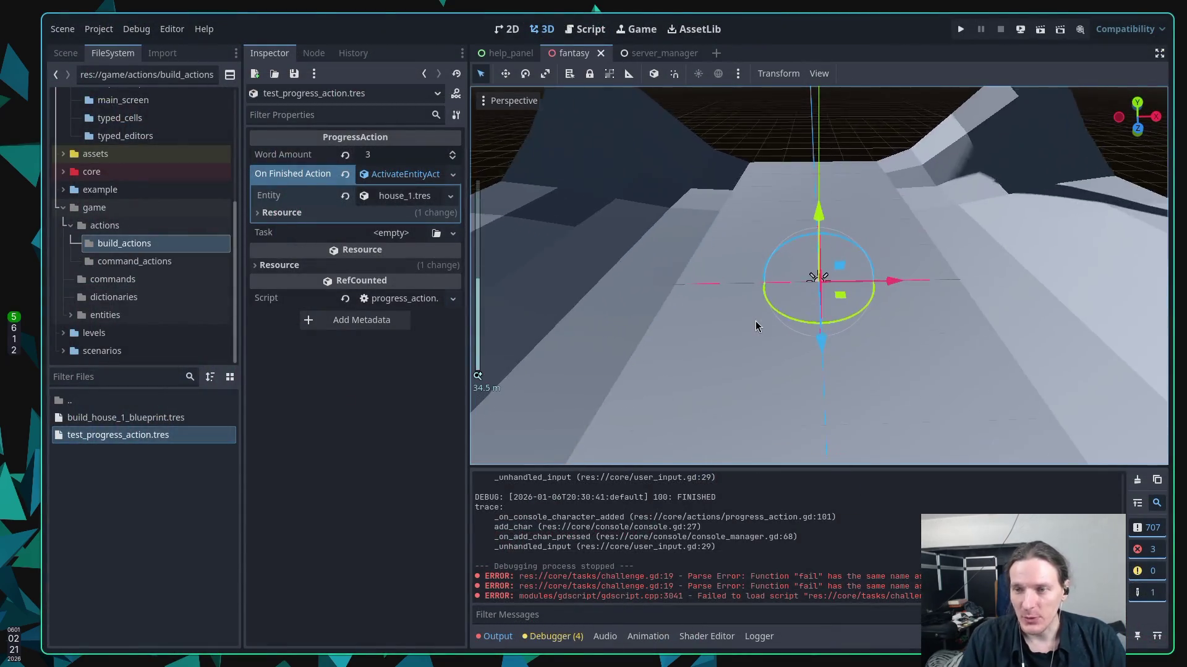
scroll(724, 298, "up", 2)
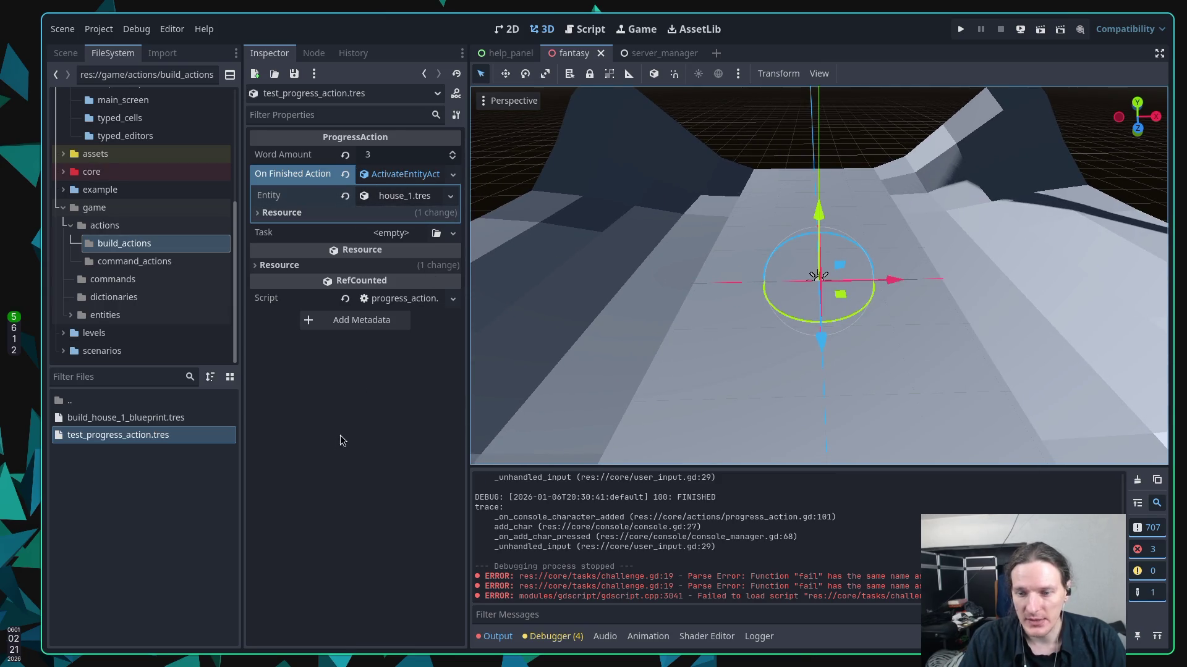
key("super+1")
- Move between the check function, failed.emit() line and 'Finish action forcefully' comment in challenge.gd
key("k")
key("k")
key("k")
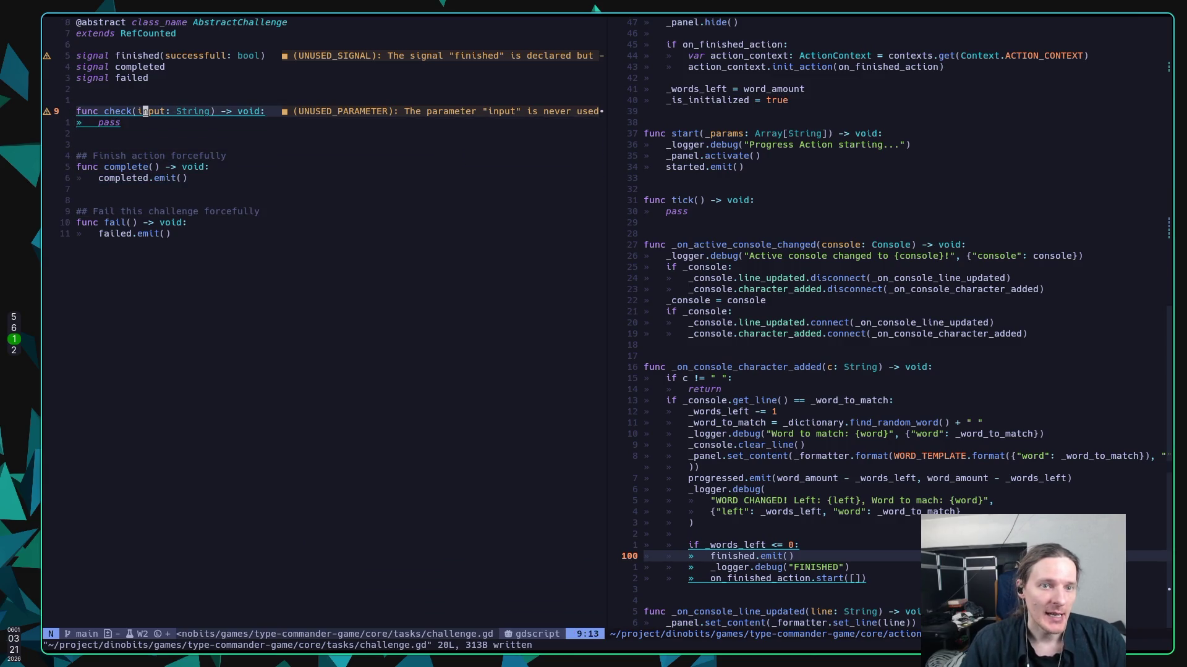
key("k")
key("k")
key("k")
key("j")
key("j")
key("j")
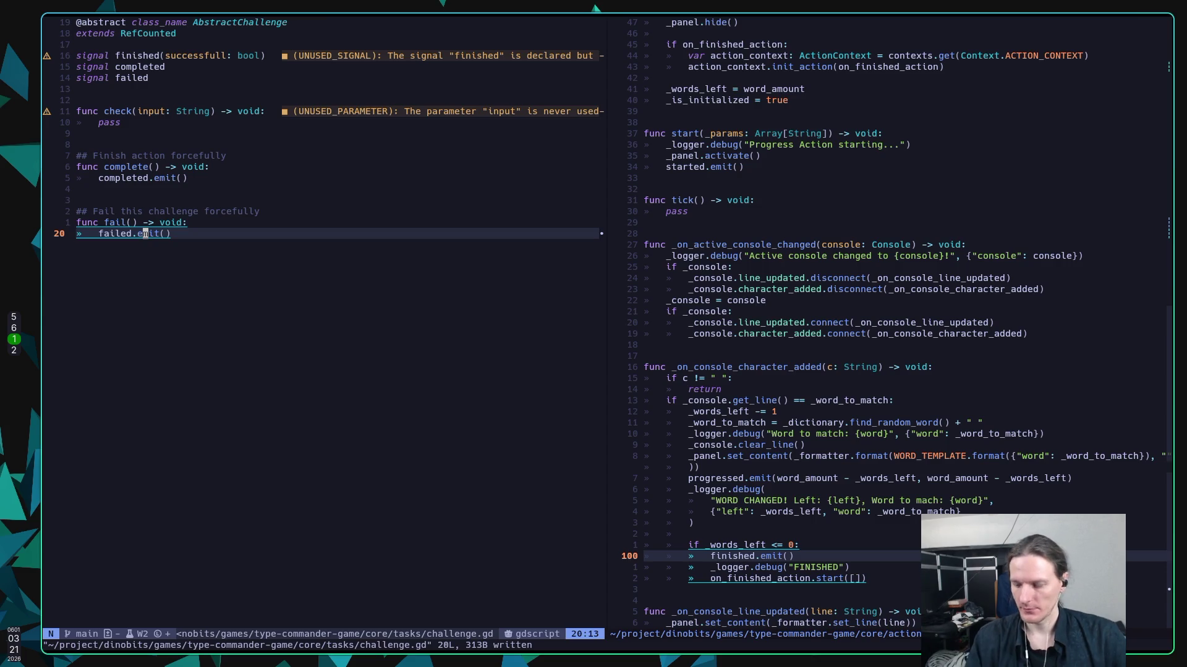
key("k")
key("k")
key("k")
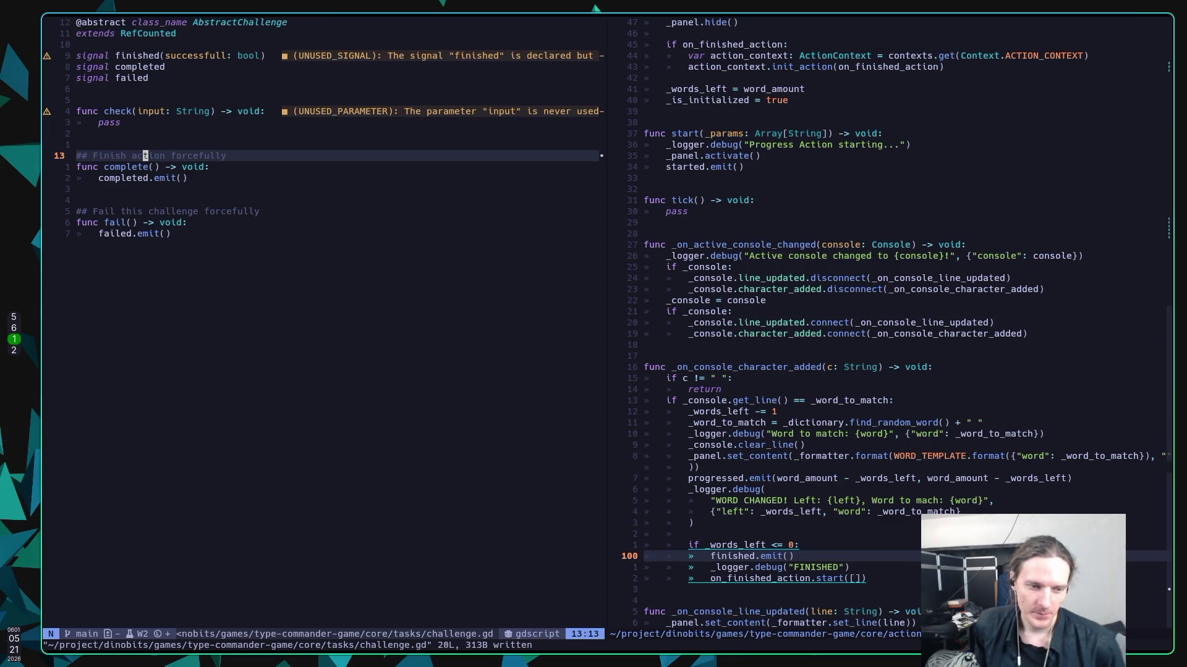
key("j")
key("k")
key("k")
key("k")
key("j")
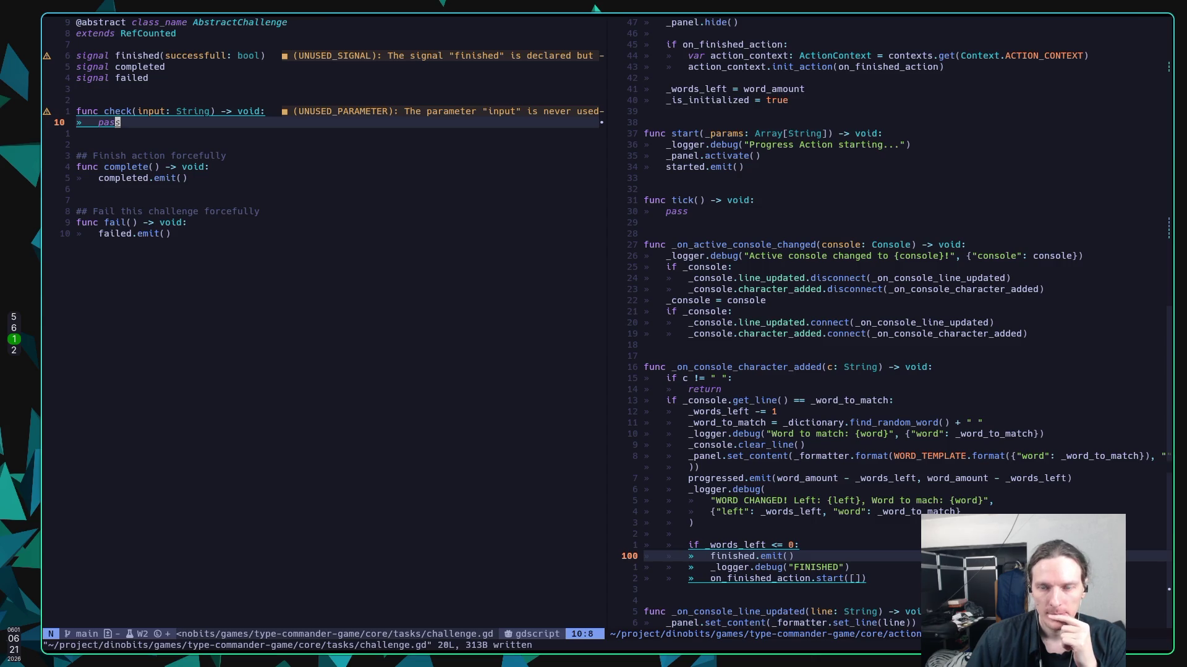
left_click(146, 111)
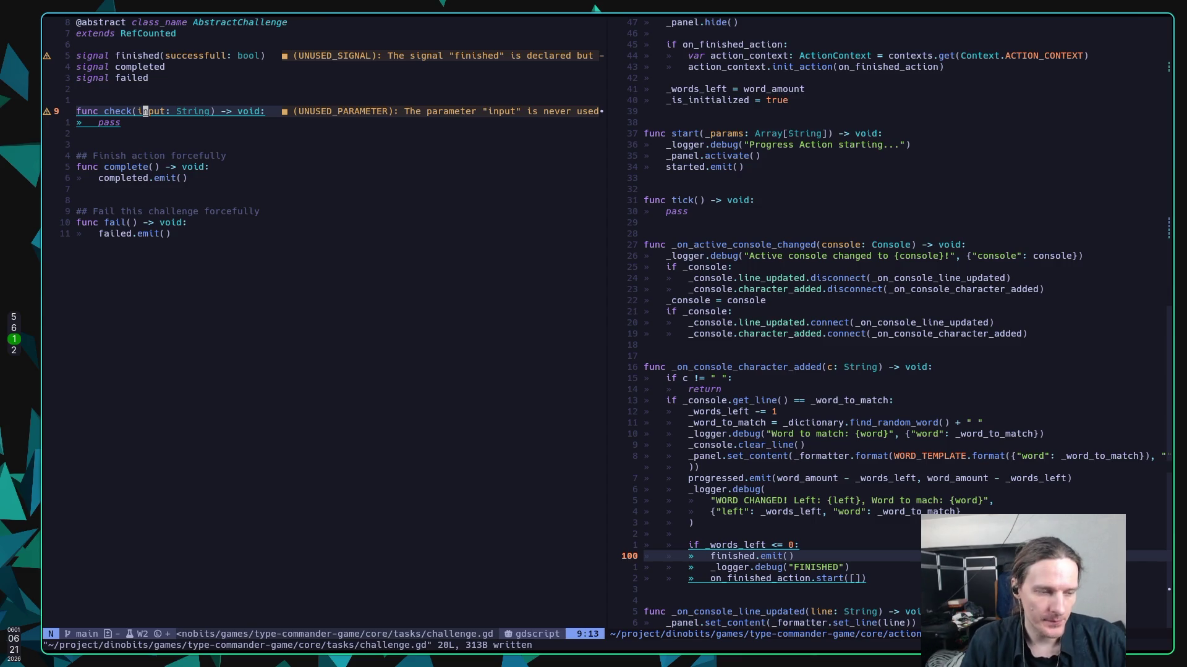
key("super+2")
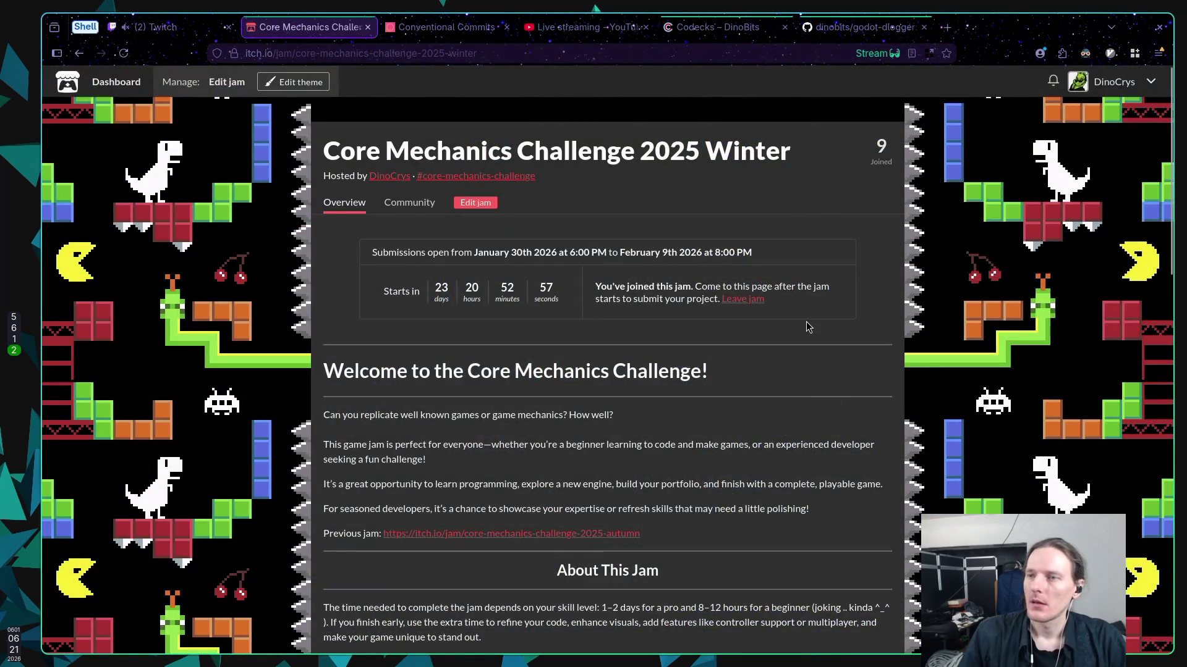
left_click(946, 27)
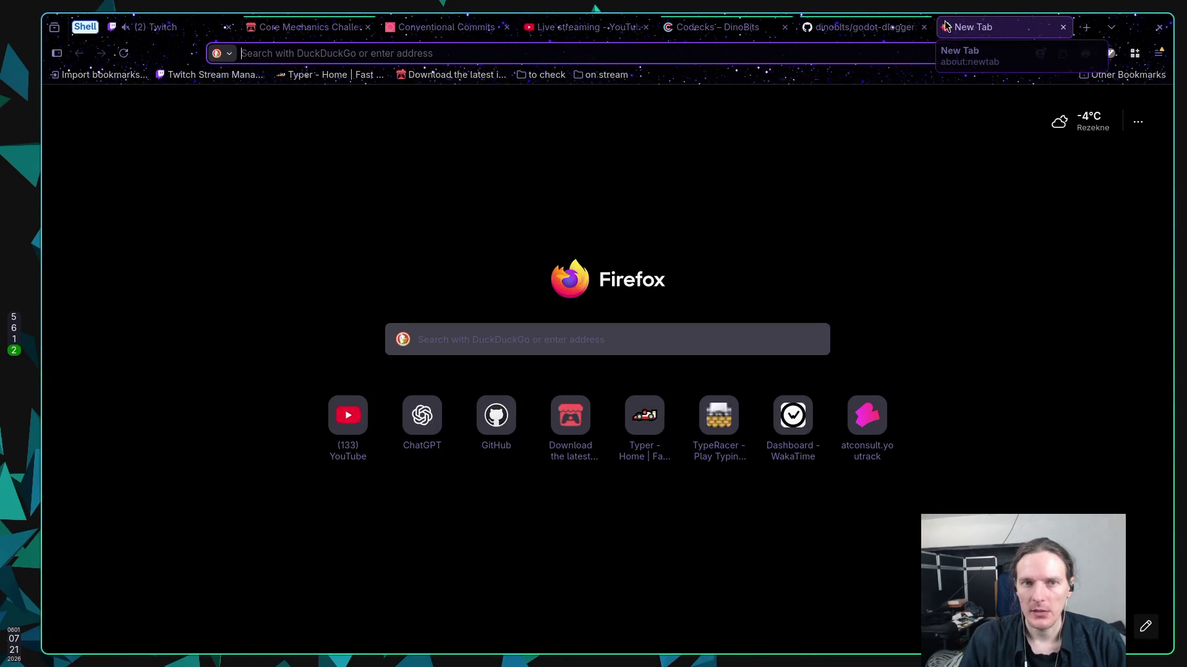
type("godot")
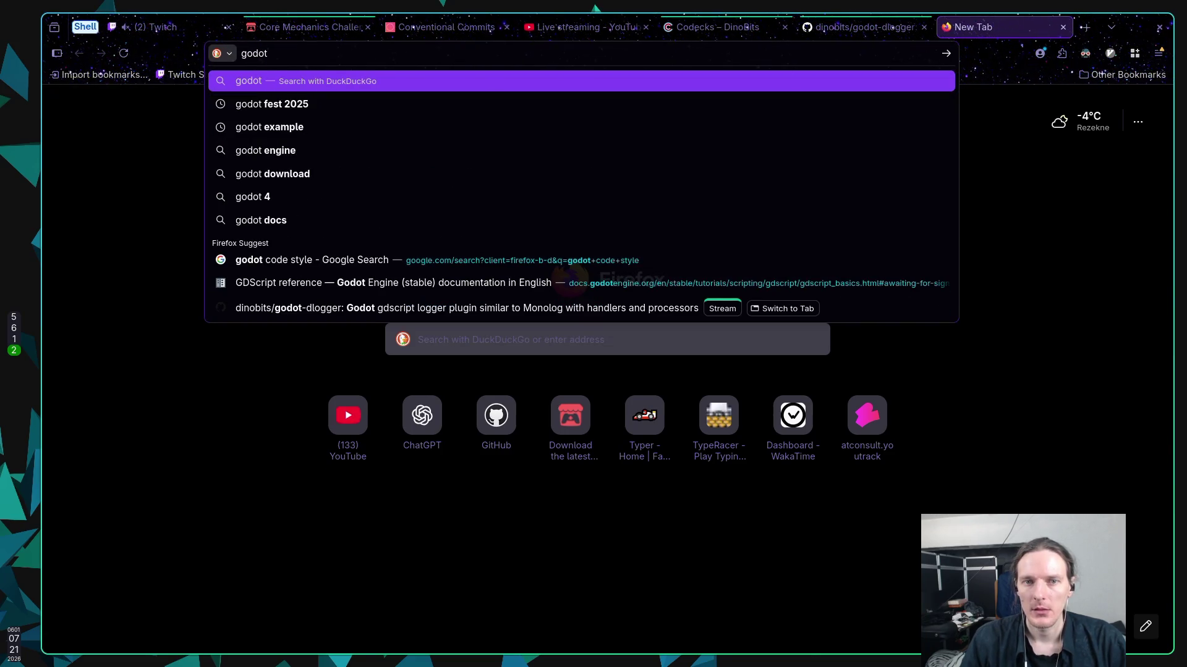
type(" does ")
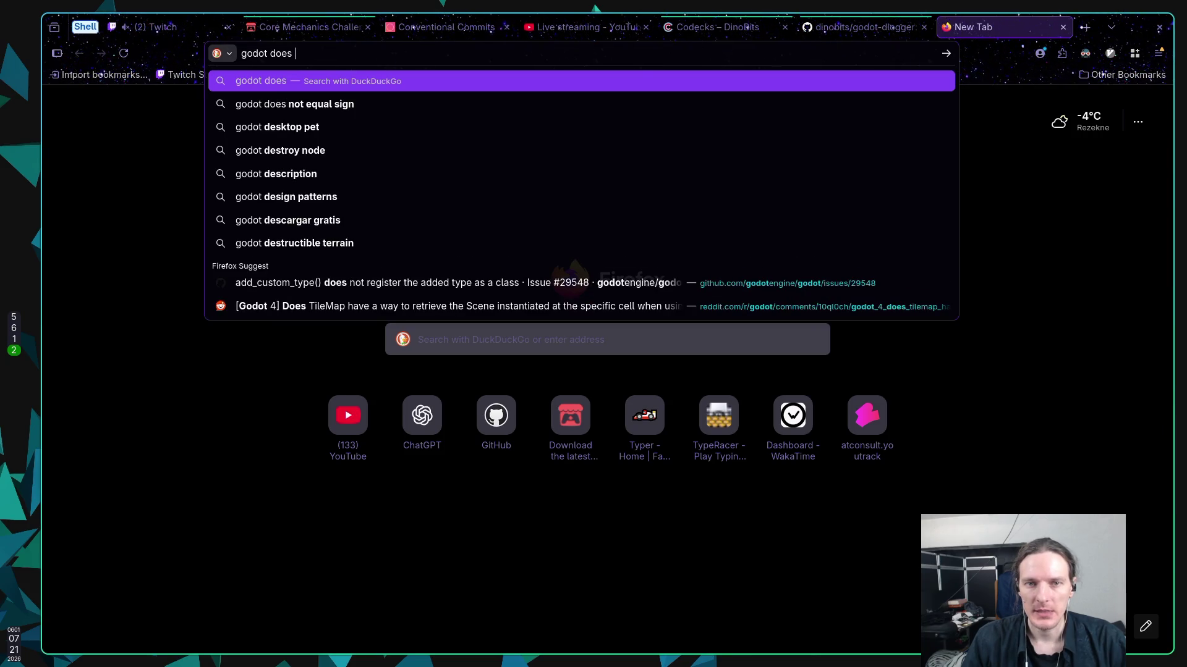
type("_init o")
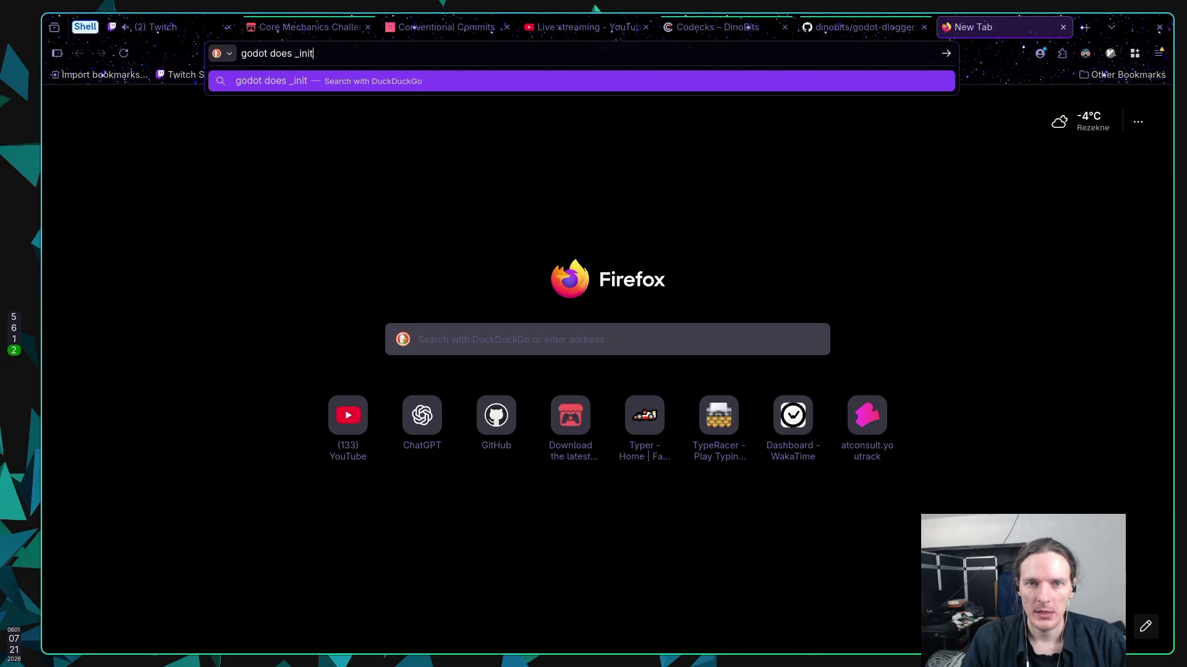
type("n resou")
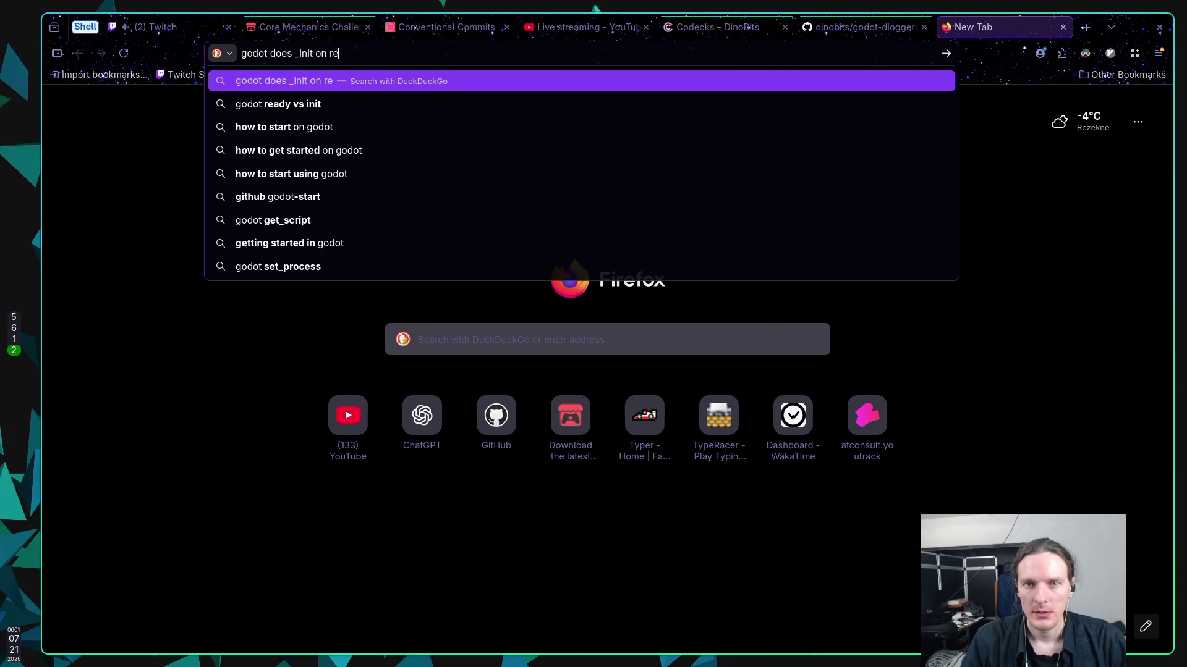
type("rse has a")
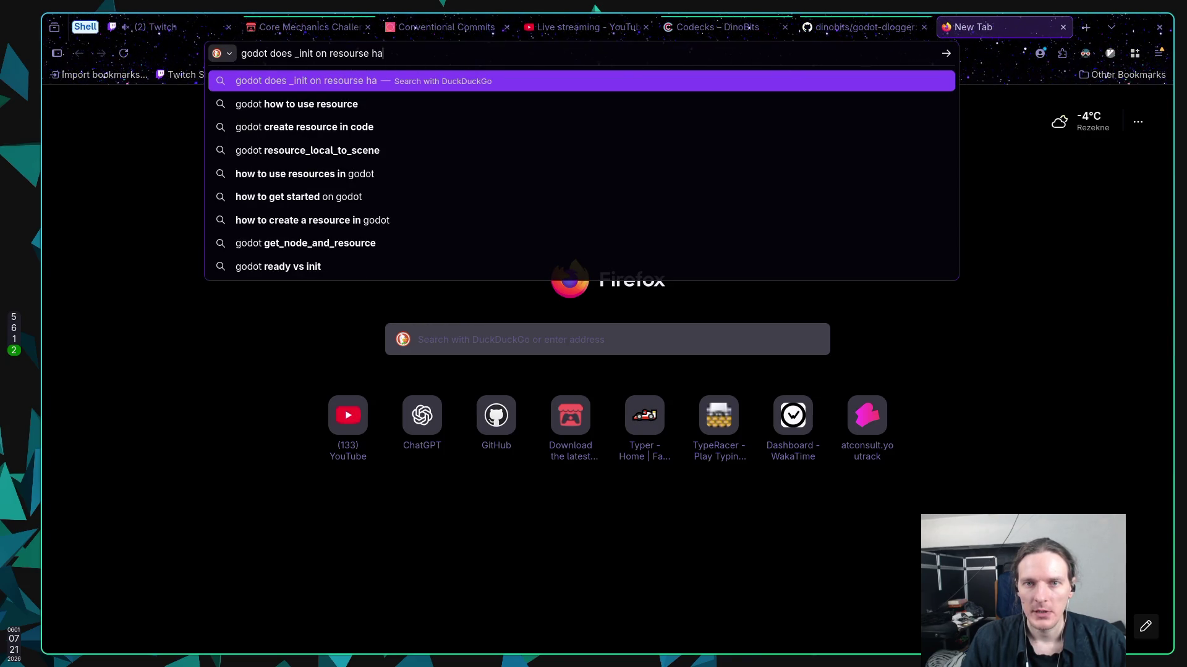
type("cces")
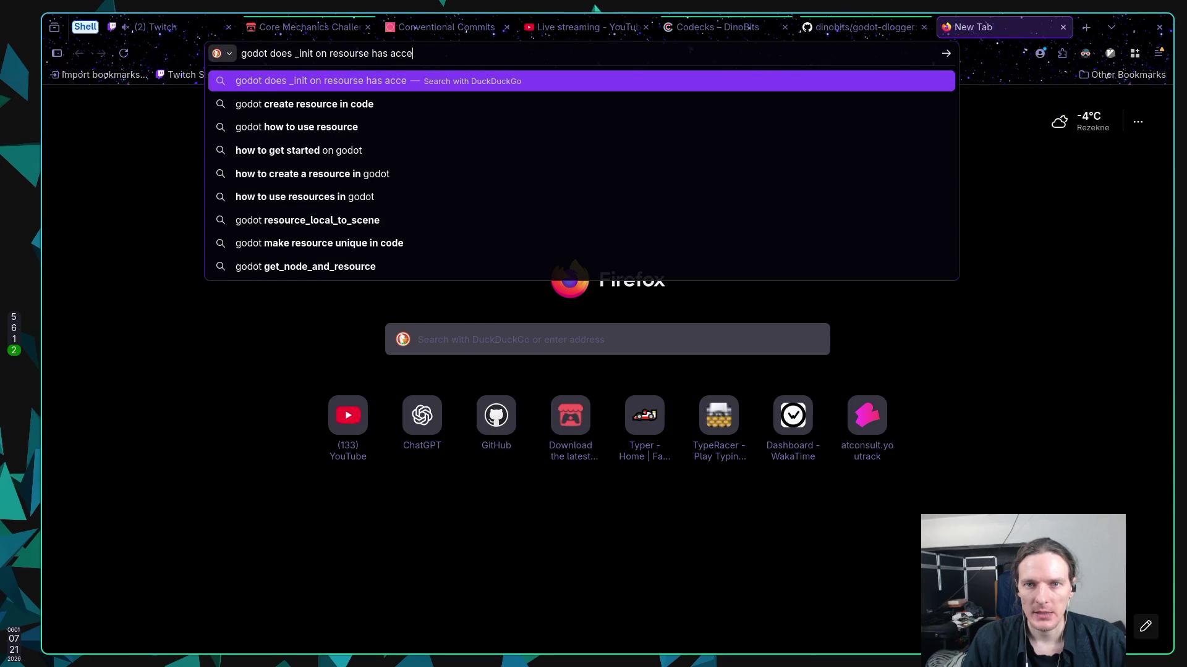
type("s to @export")
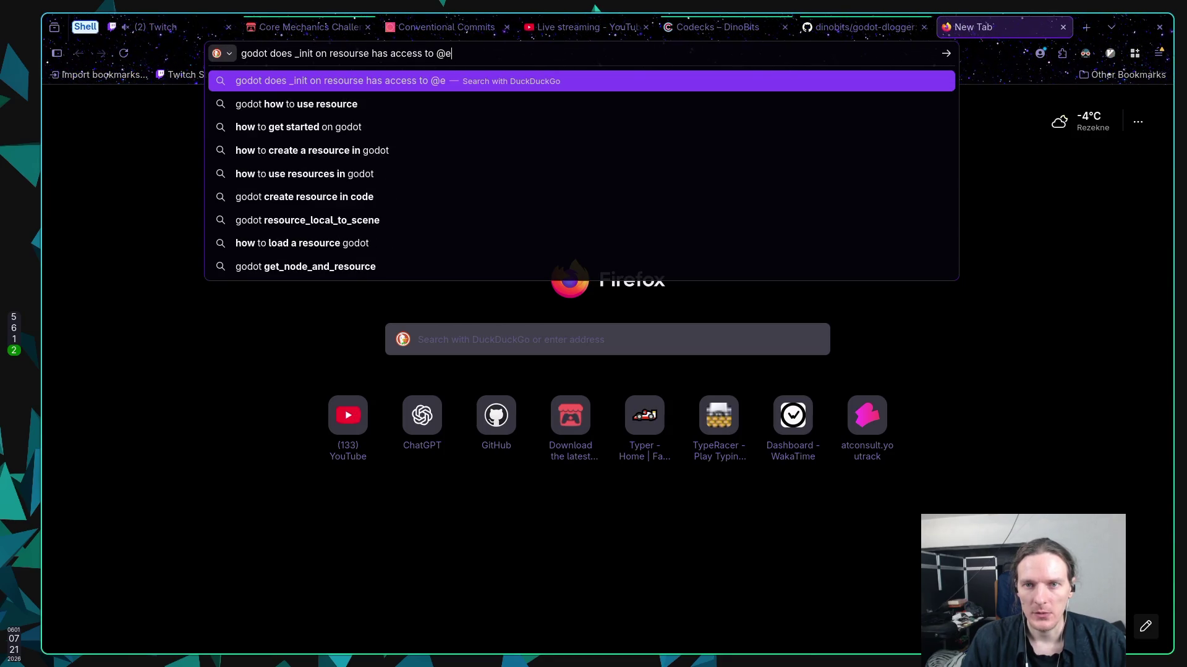
type("e")
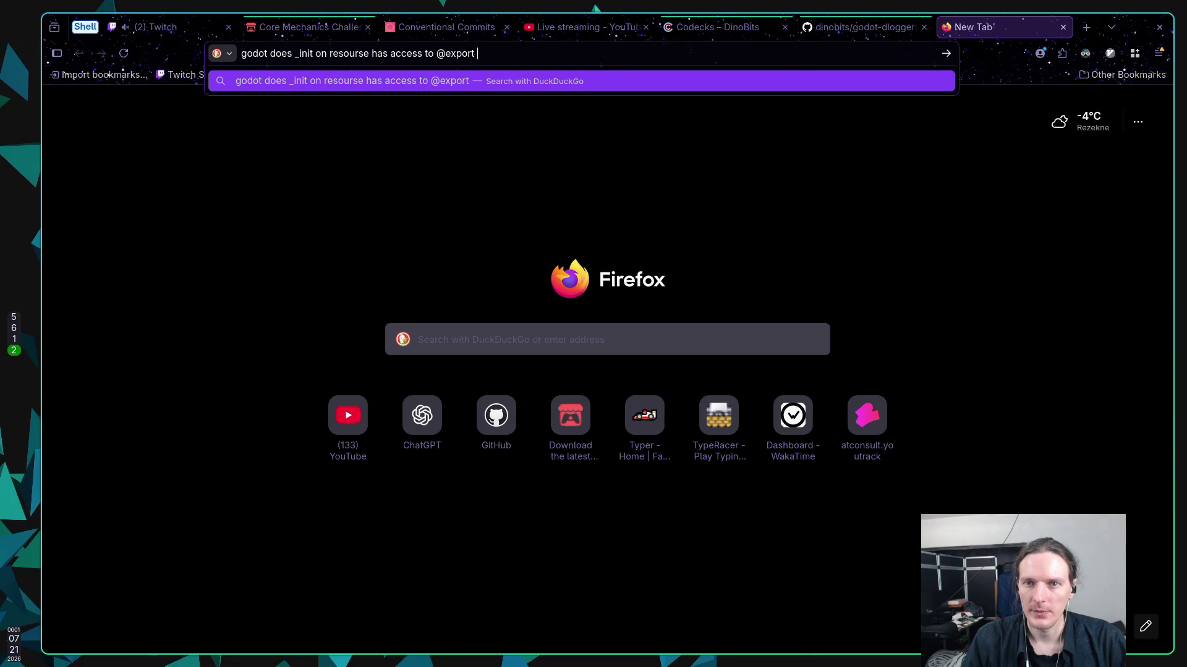
key("Return")
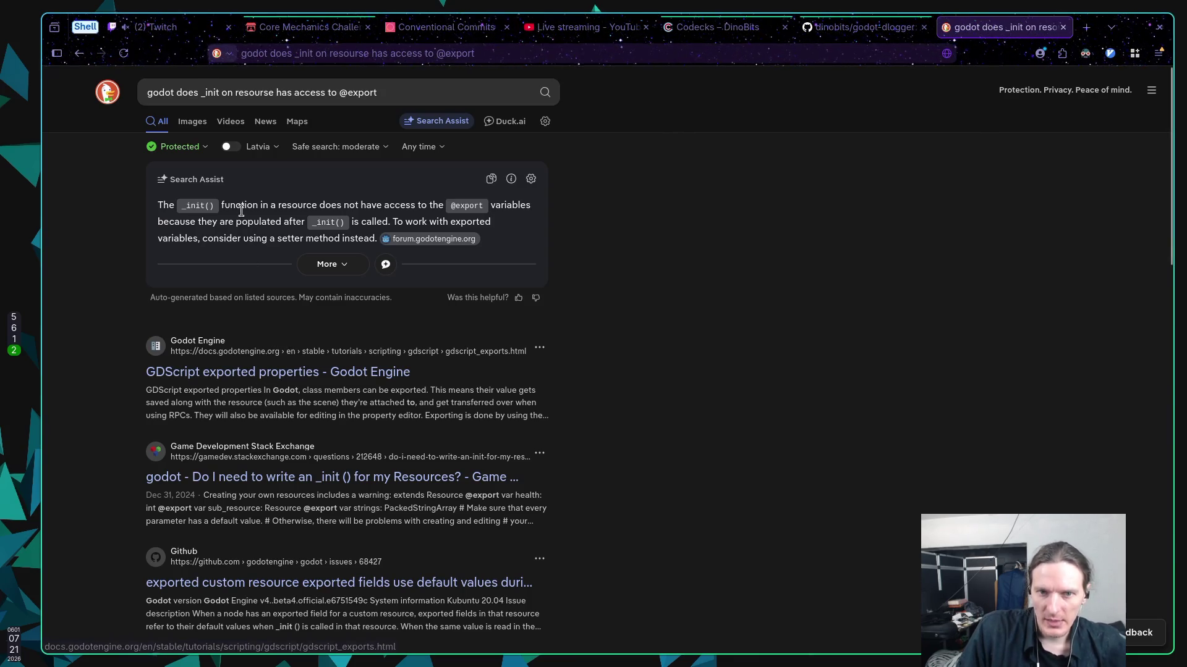
left_click(352, 264)
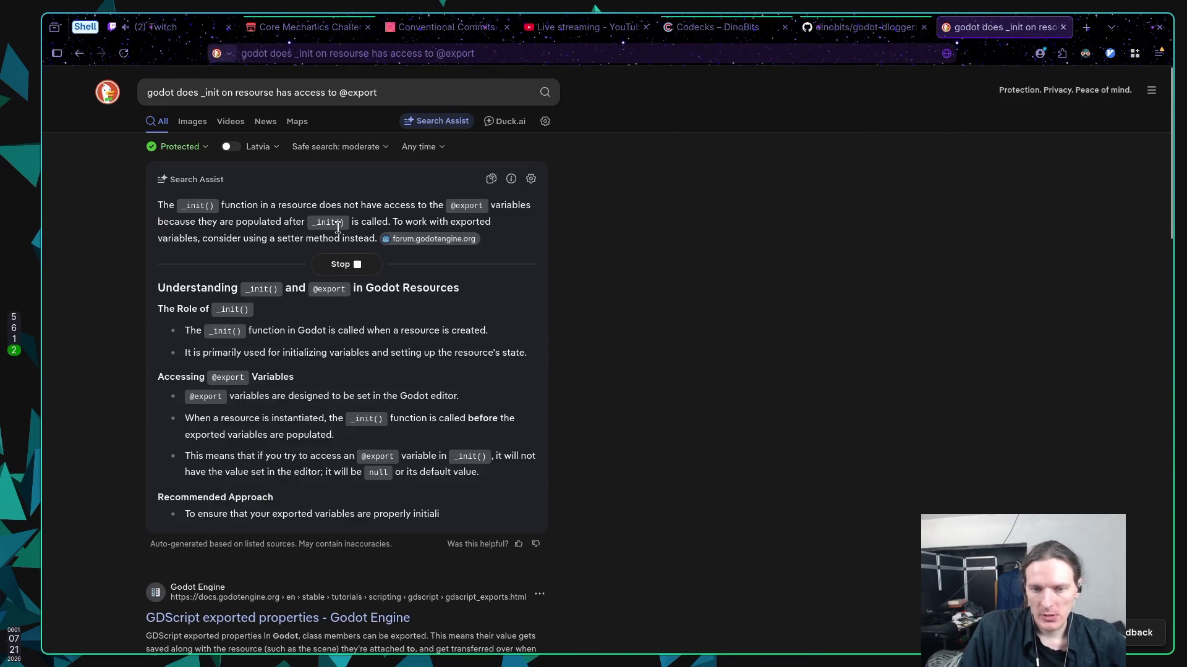
scroll(328, 235, "down", 5)
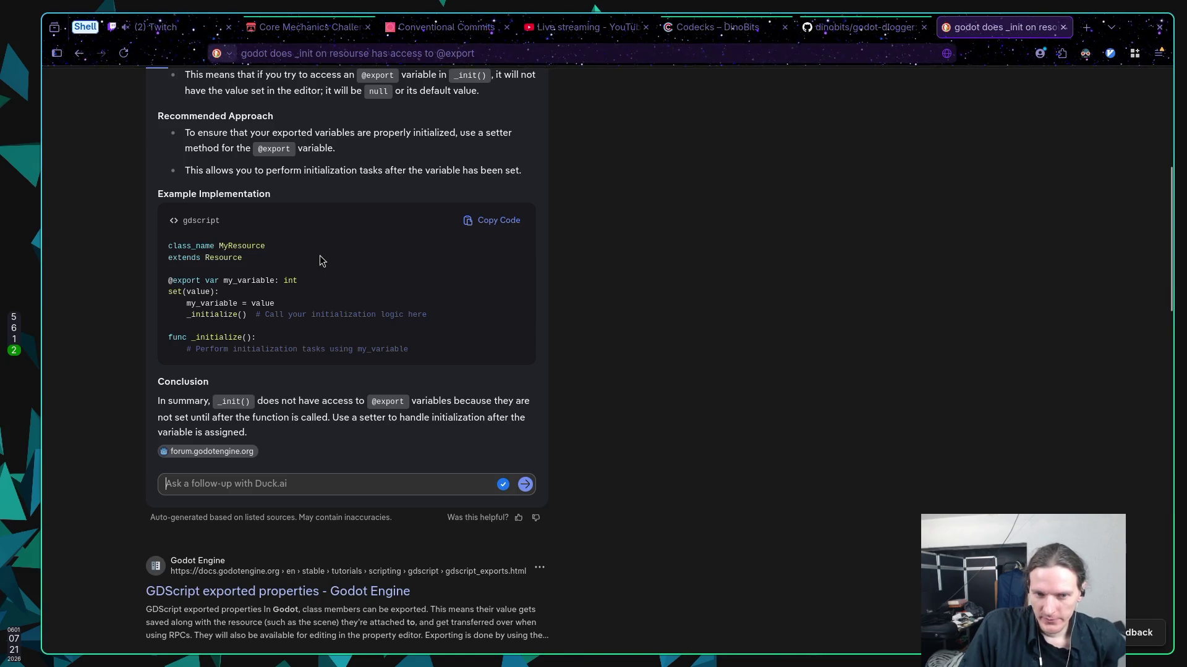
scroll(594, 241, "up", 4)
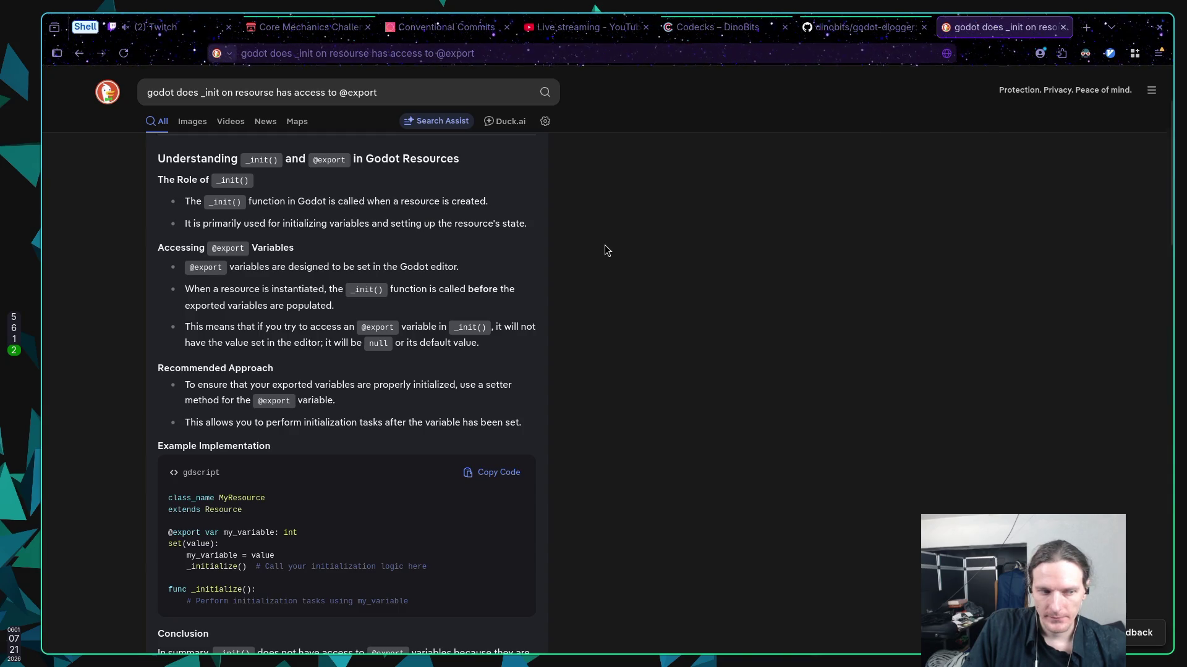
scroll(605, 246, "up", 1)
scroll(605, 246, "up", 1)
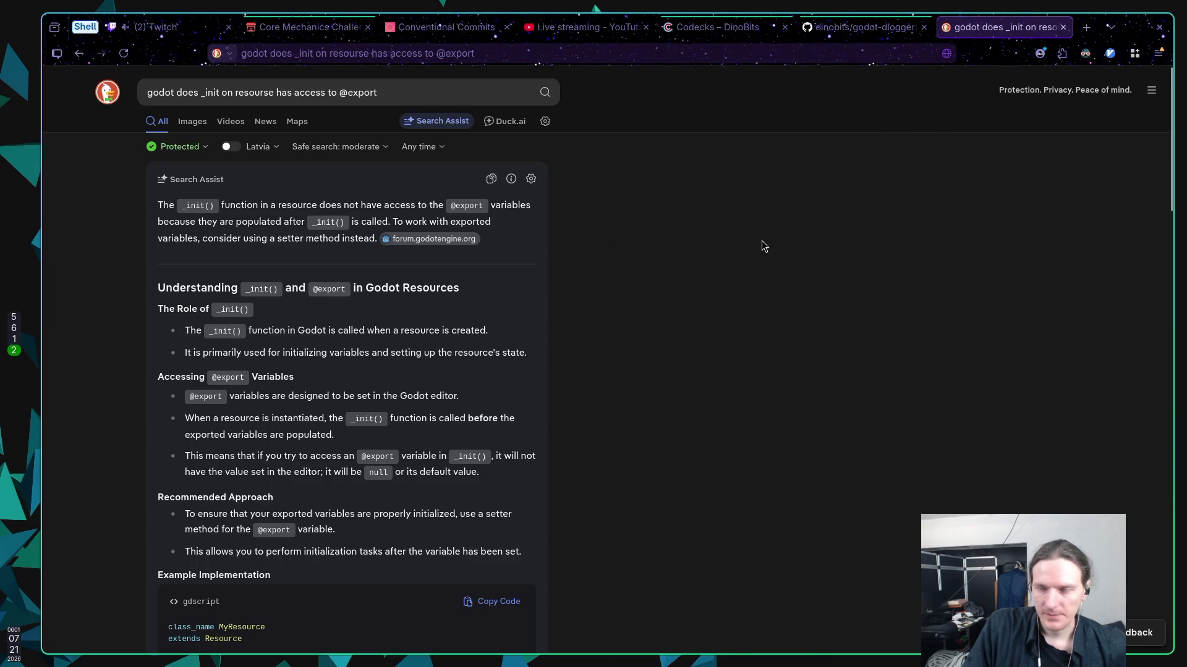
middle_click(974, 28)
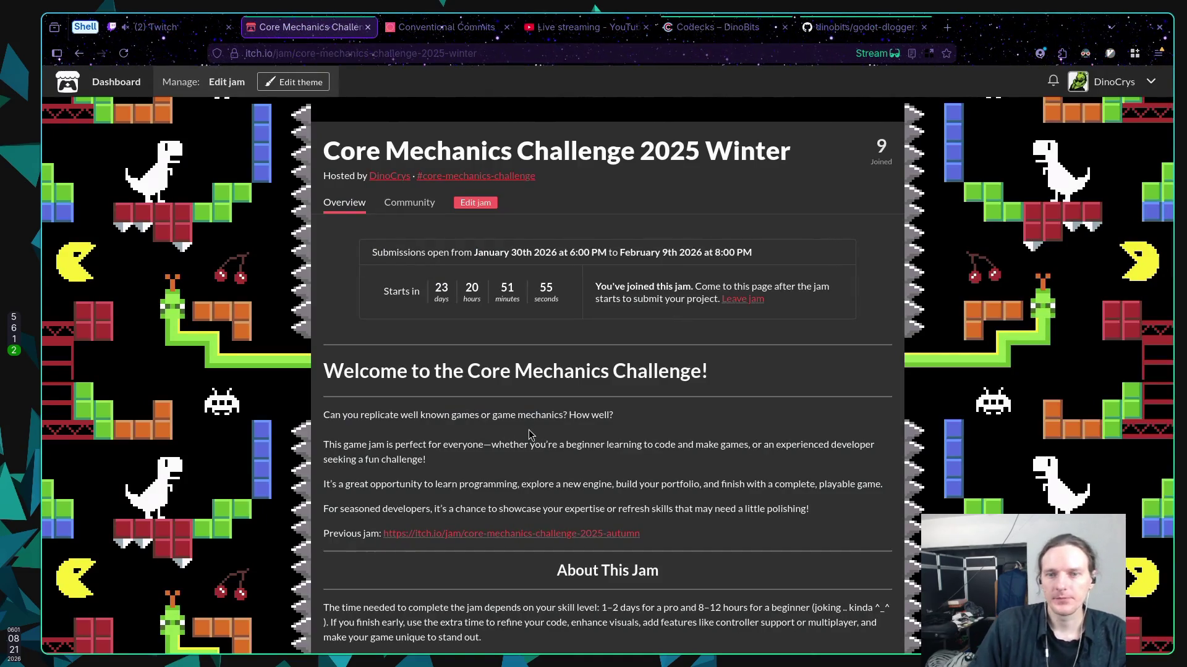
- Bring Neovim back on workspace 1 with challenge.gd and progress_action.gd showing
key("super+1")
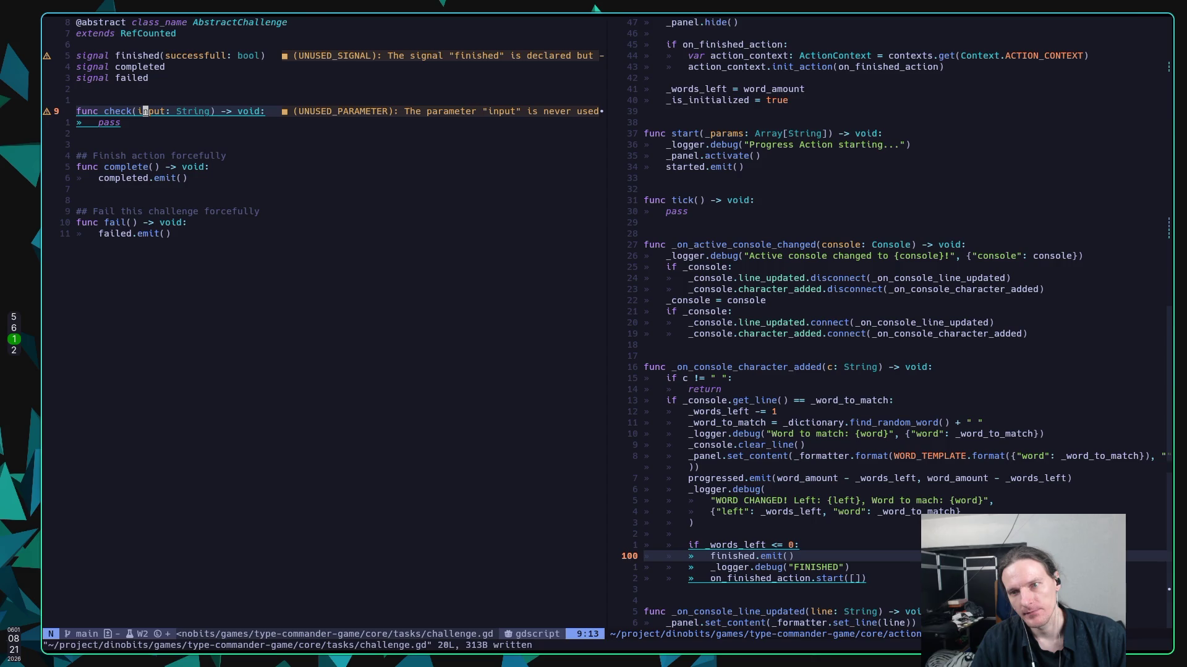
- Move into the progress_action.gd split and open the neo-tree file tree at the tasks folder
key("ctrl+w")
key("l")
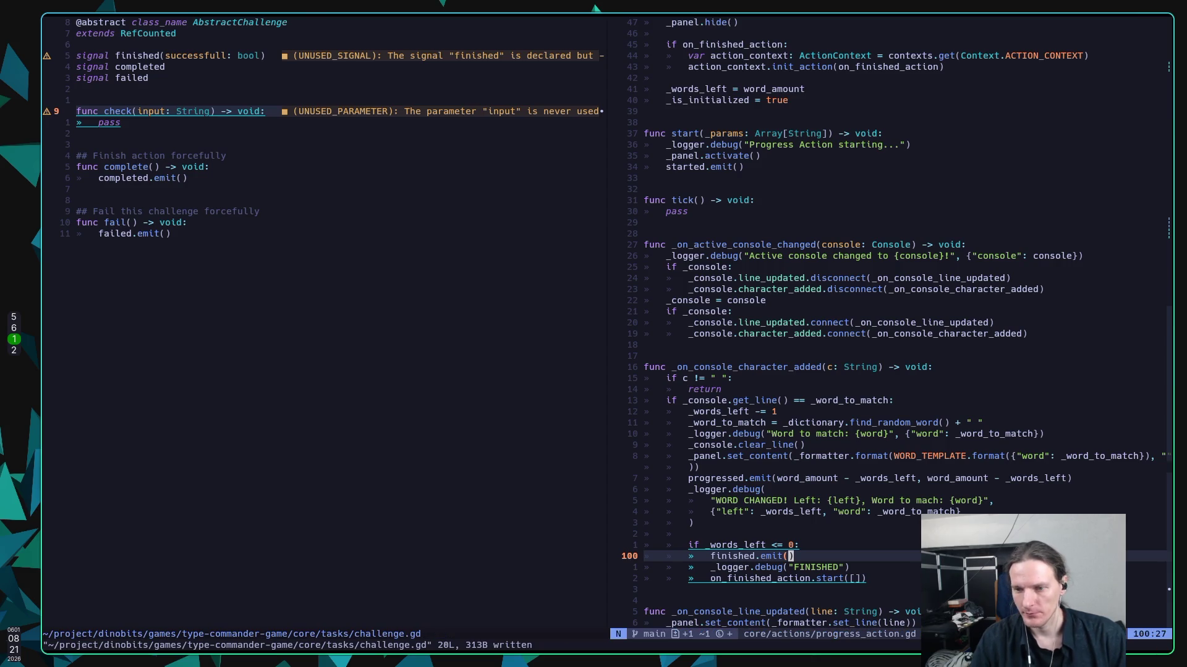
key("k")
key("space")
key("e")
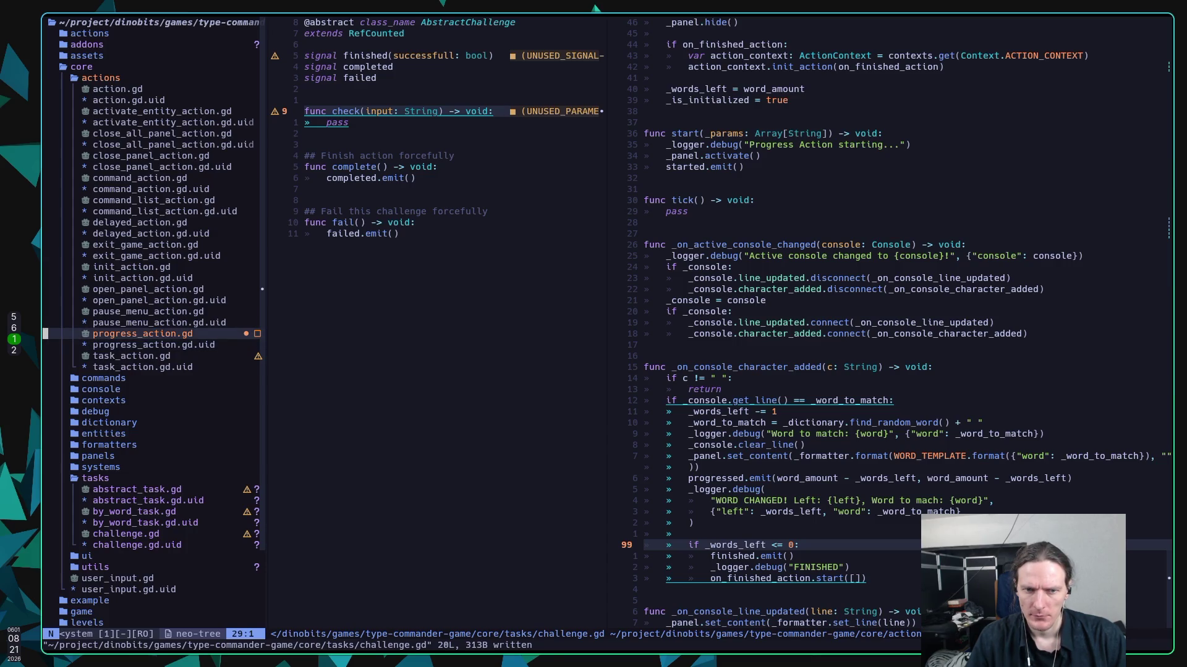
key("j")
key("j")
key("j")
key("j")
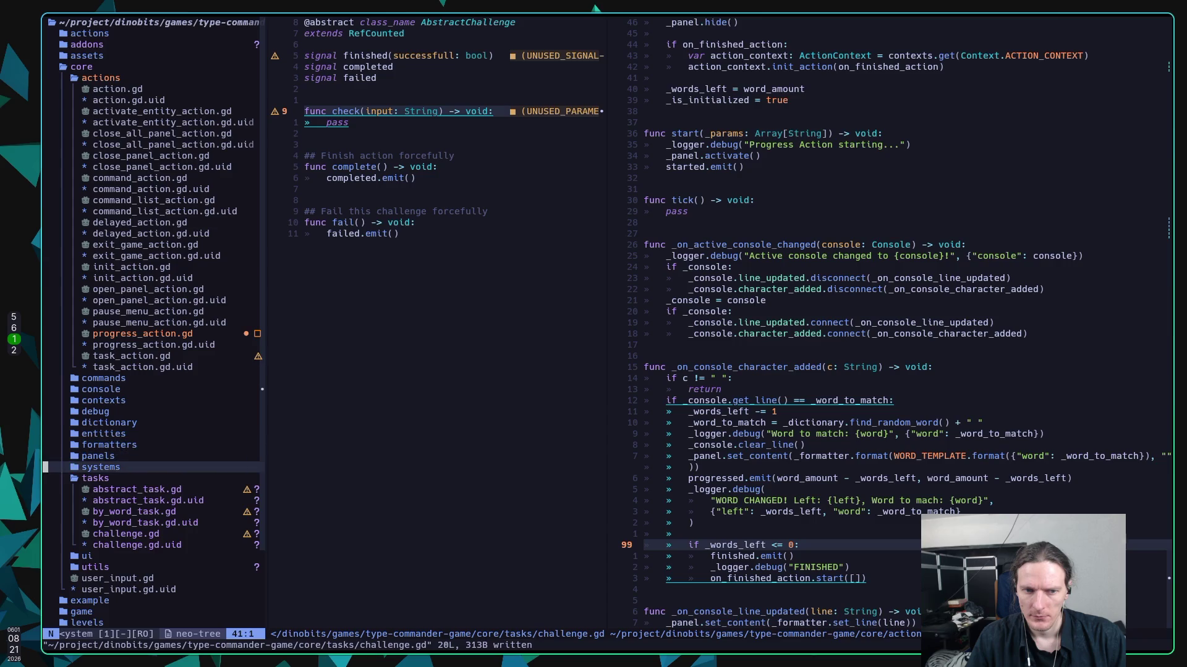
- Start adding a new file in the tasks folder, typing then erasing a trial name
key("a")
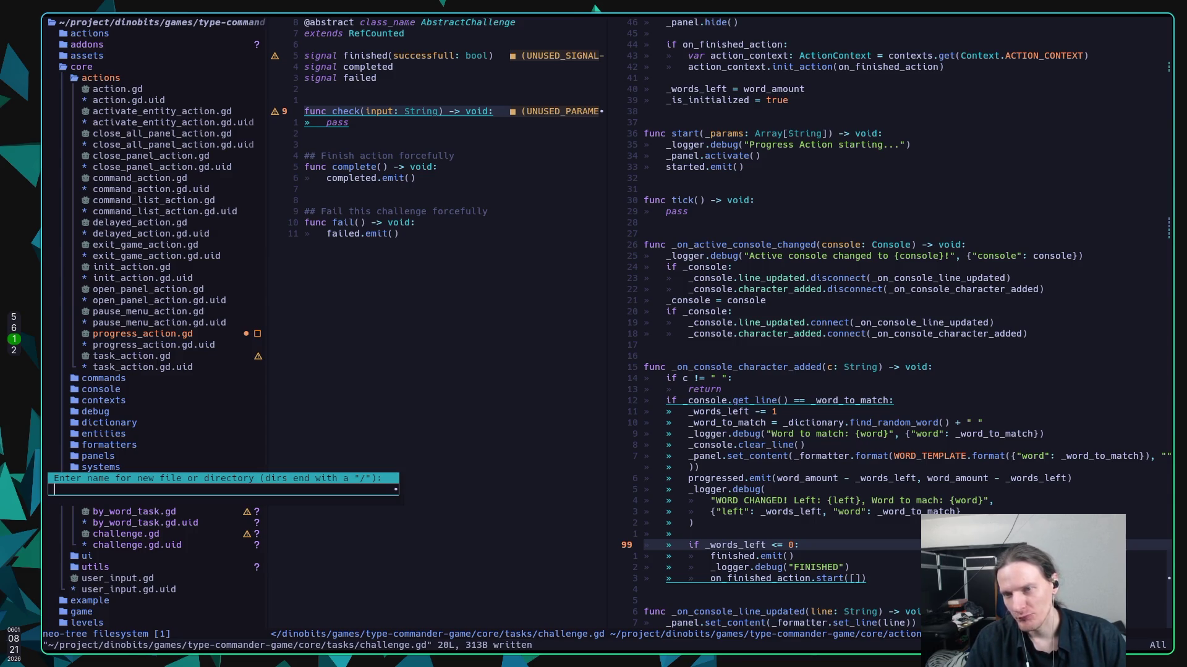
type("same_")
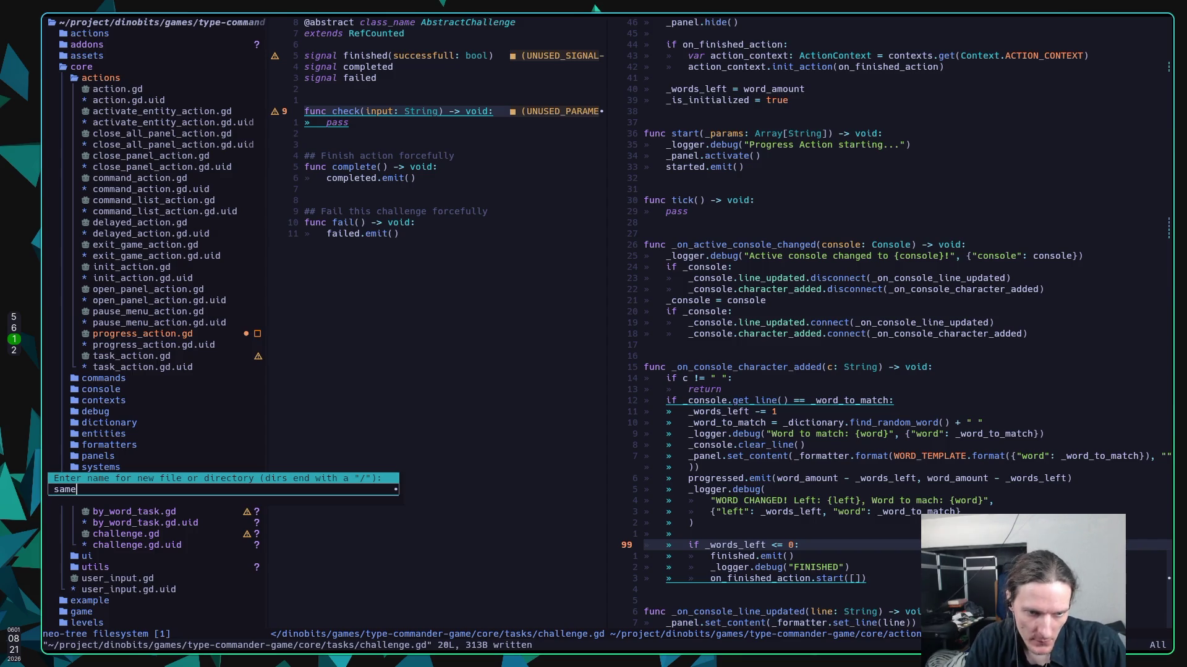
key("BackSpace")
key("BackSpace")
key("BackSpace")
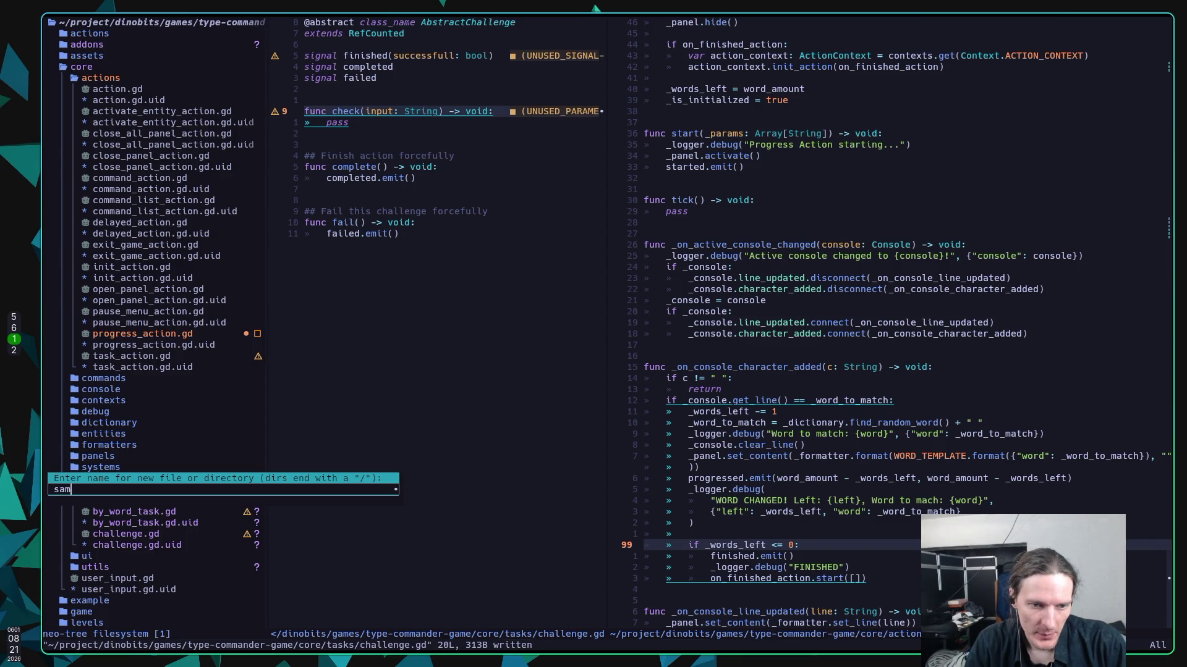